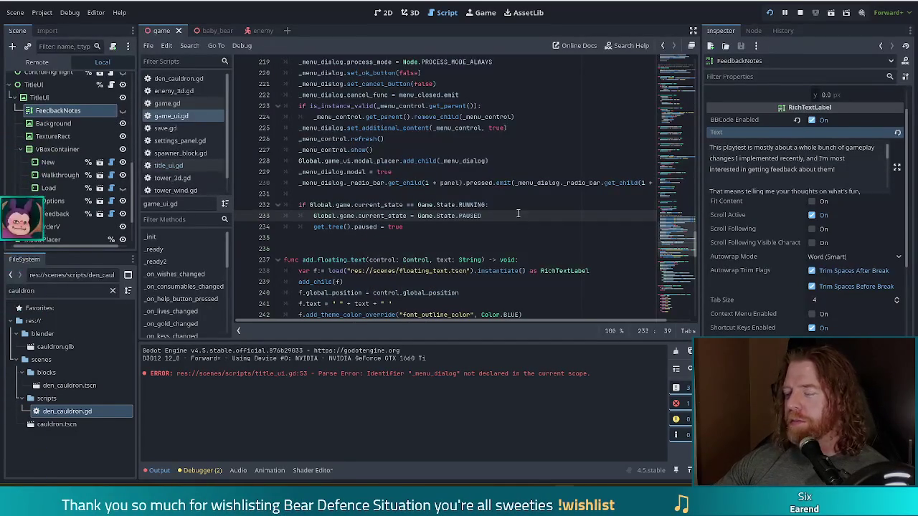
Select the set_ok_button and set_cancel_button lines in game_ui.gd, then switch to title_ui.gd
click(493, 214)
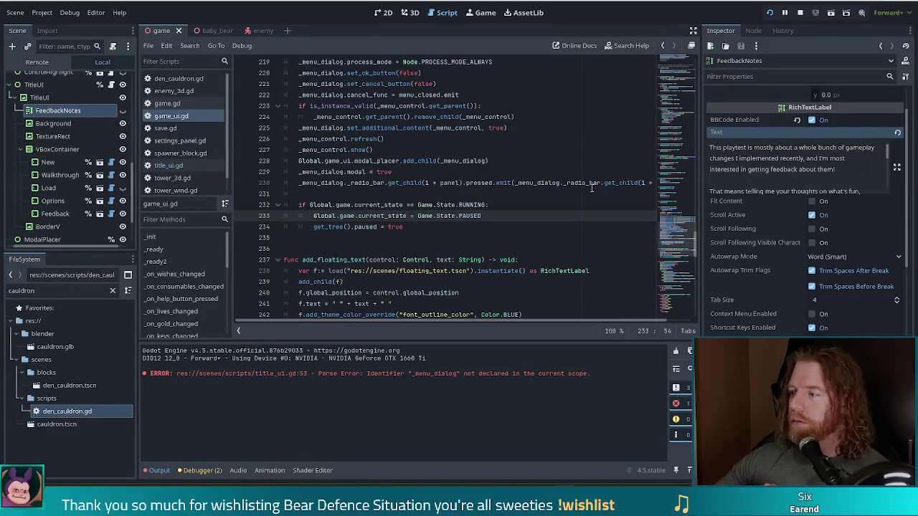
click(474, 193)
scroll(475, 200, up, 1)
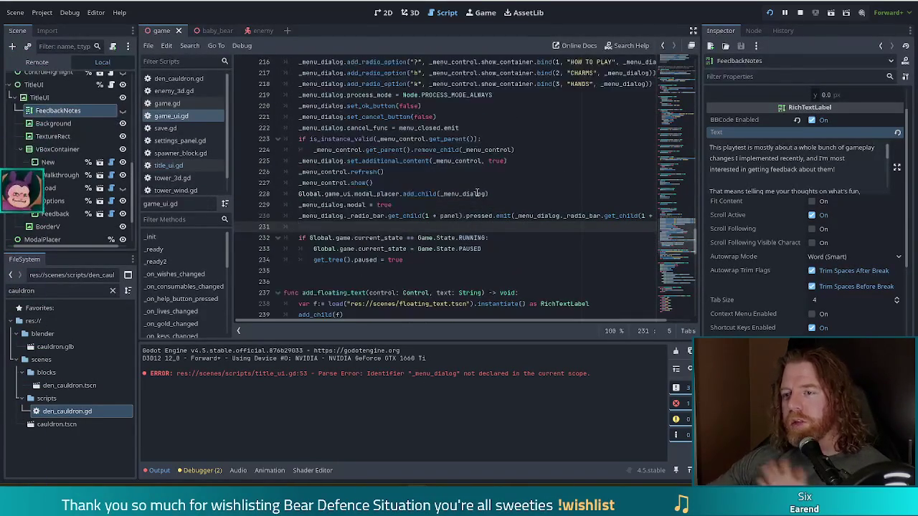
scroll(430, 187, up, 2)
mouse_move(438, 183)
mouse_down()
mouse_move(301, 172)
mouse_move(519, 163)
mouse_up()
key(ctrl+c)
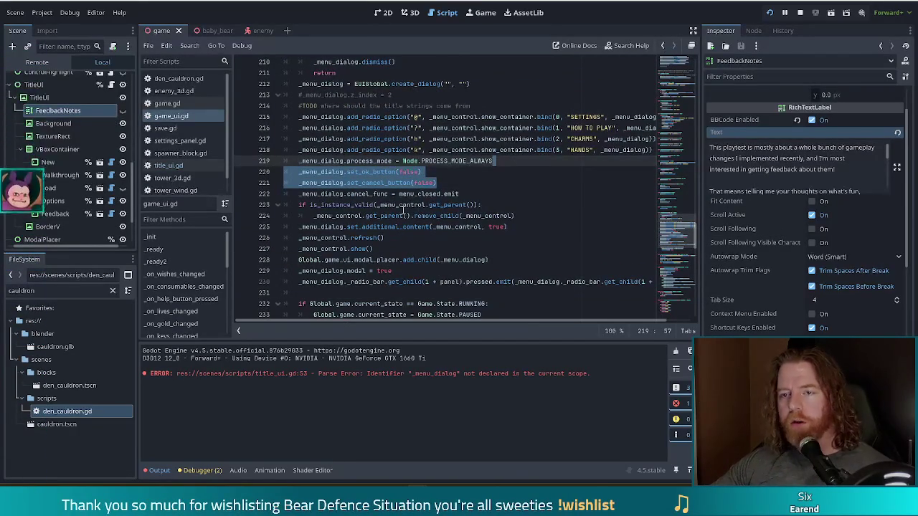
click(172, 166)
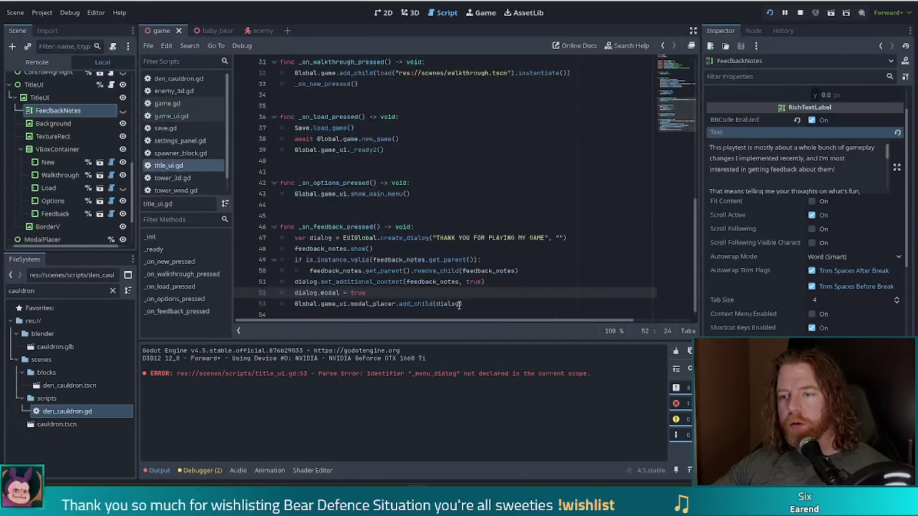
Paste the two button lines after dialog.modal = true and rename the first _menu_dialog to dialog
click(488, 302)
click(432, 292)
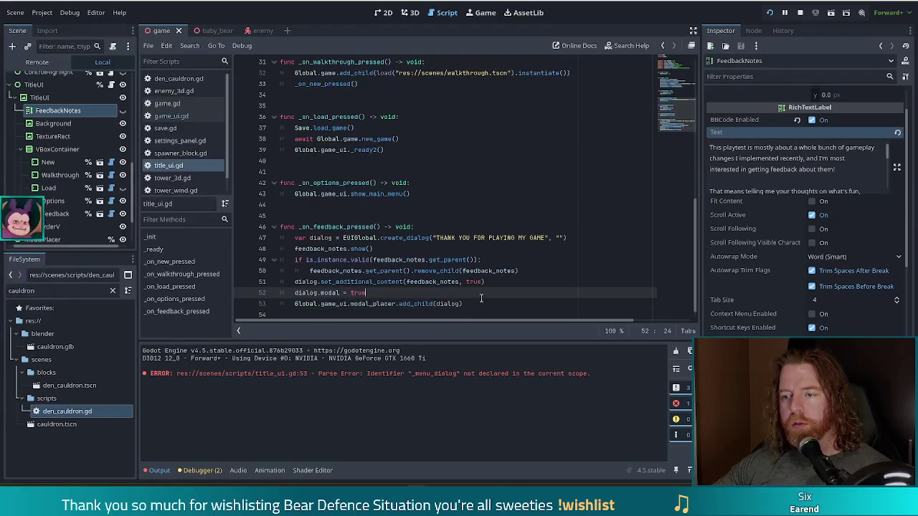
key(ctrl+v)
scroll(342, 268, down, 1)
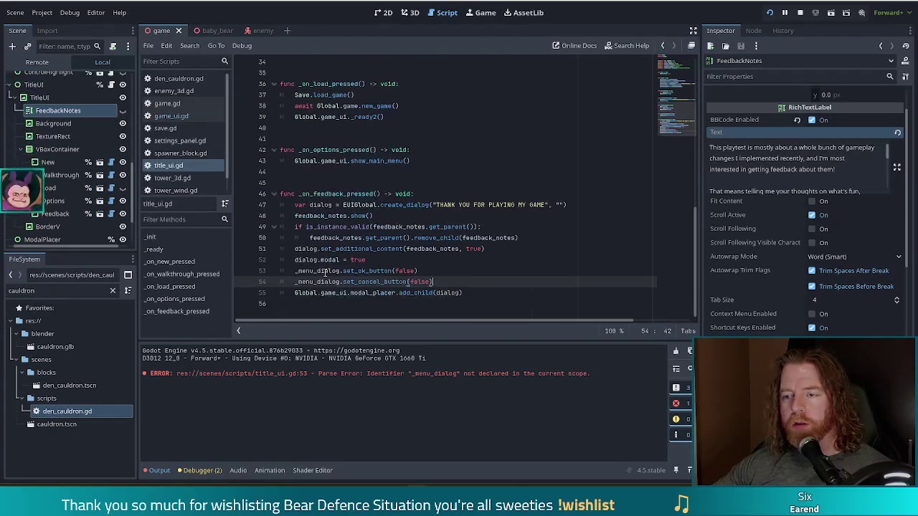
double_click(332, 269)
text(dialog)
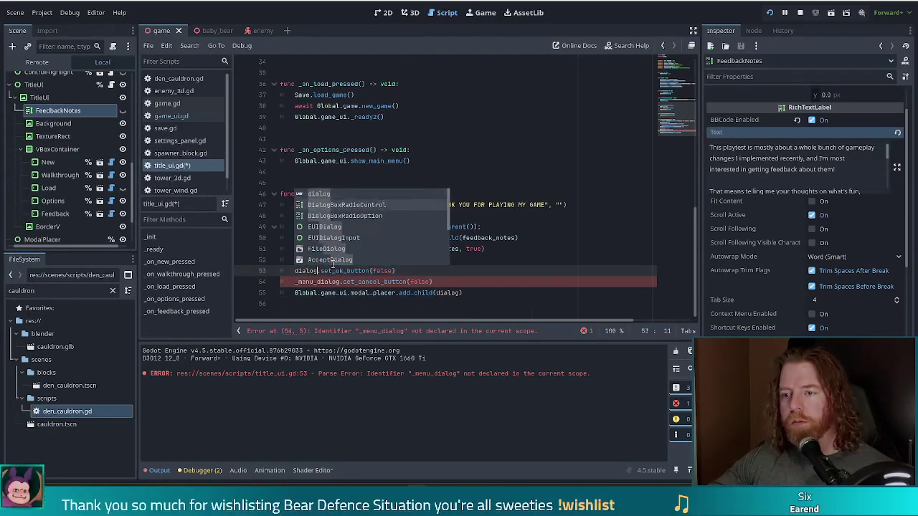
key(Escape)
Rename _menu_dialog to dialog on the second button line and run the project
key(Down)
key(ctrl+shift+Left)
text(dialog)
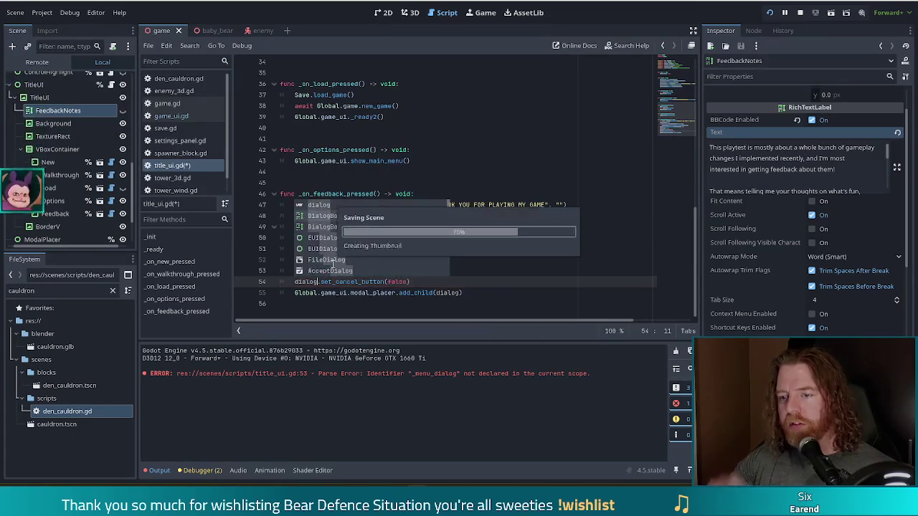
key(Escape)
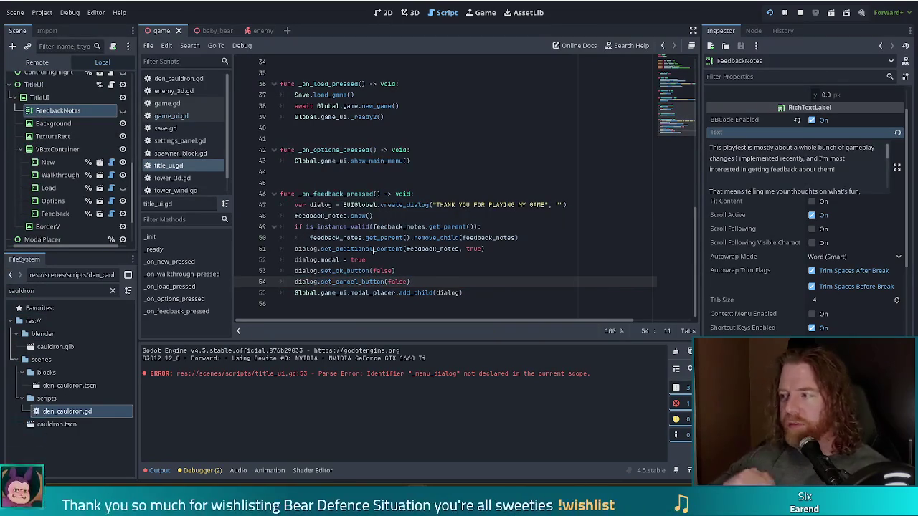
click(433, 278)
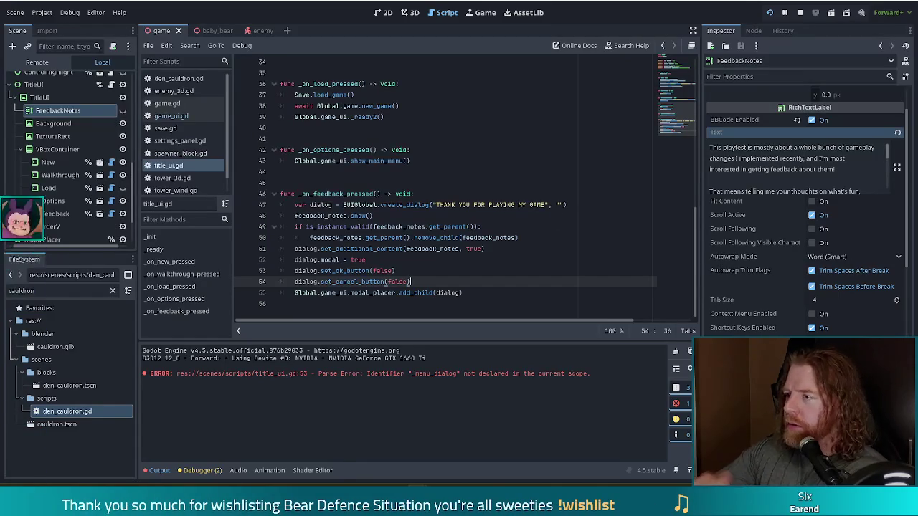
click(770, 13)
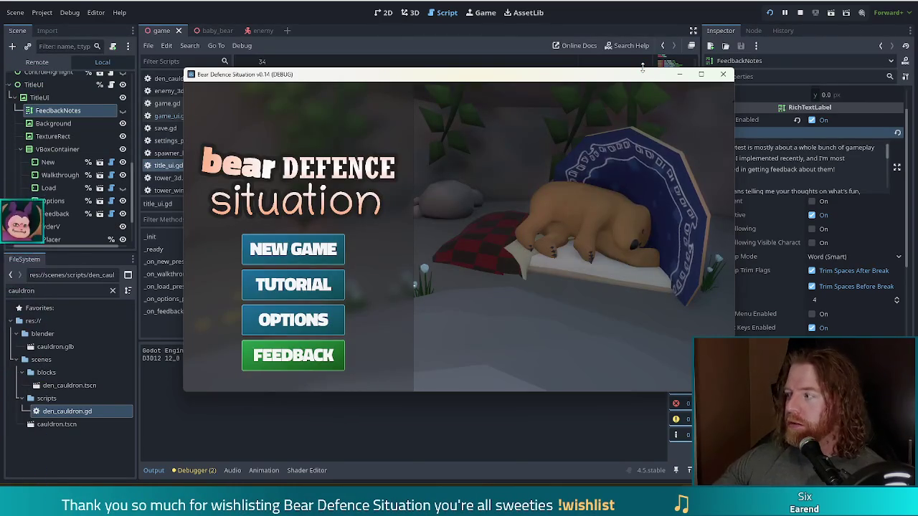
Open Feedback in the game, hitting the dialog_box.gd error, then stop the debug session
click(301, 359)
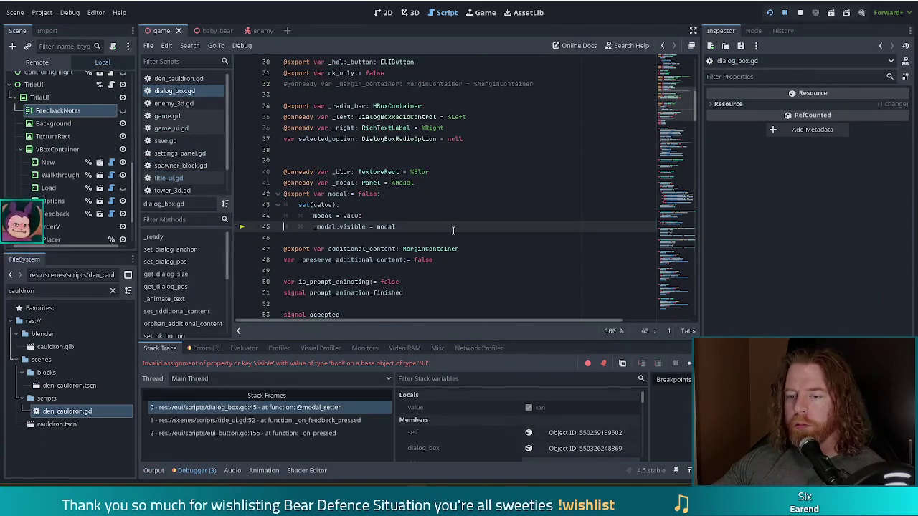
click(799, 13)
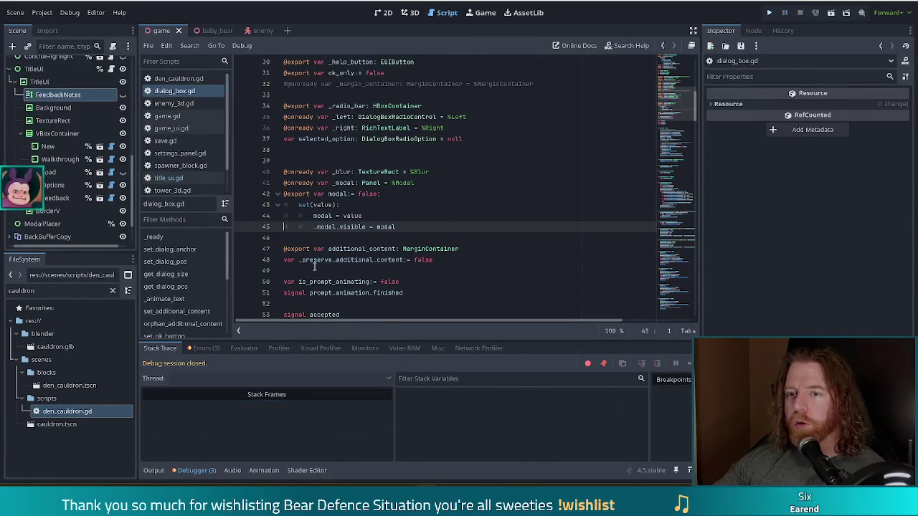
click(464, 293)
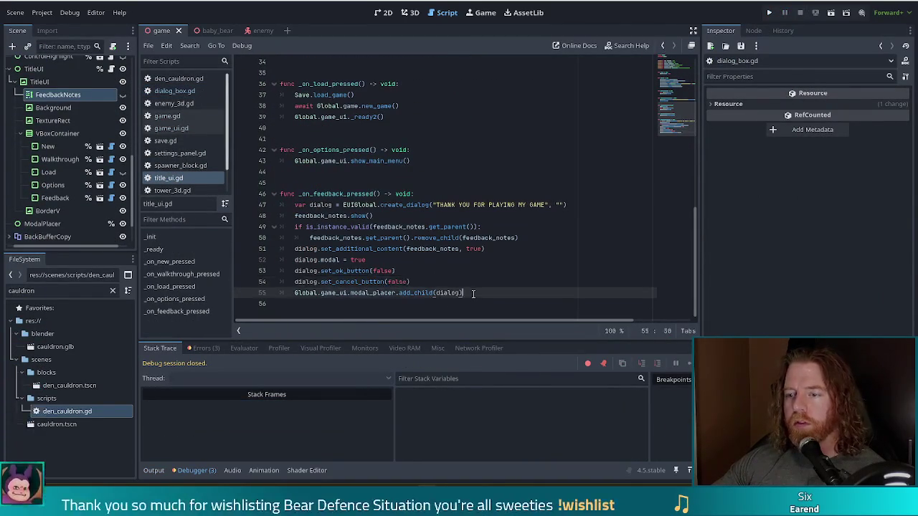
Move dialog.modal = true below the add_child line and relaunch the game
shift+click(479, 285)
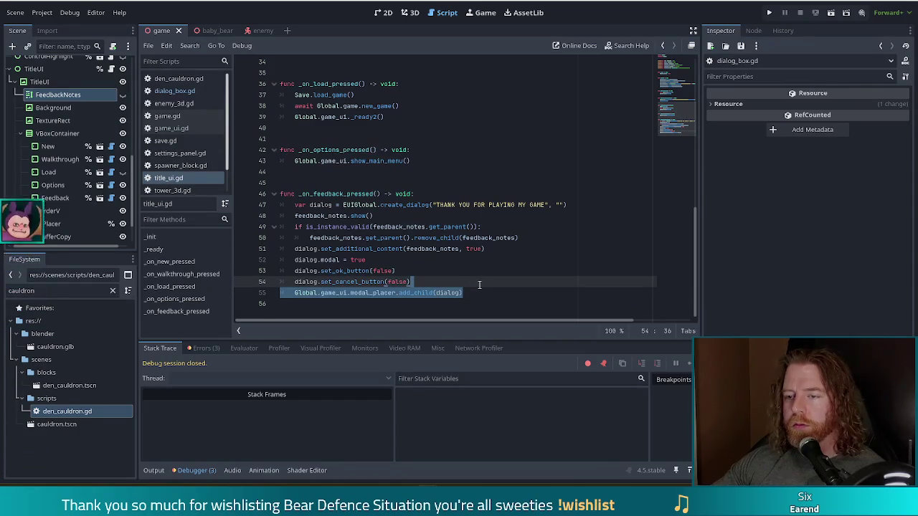
mouse_move(380, 259)
mouse_down()
mouse_move(437, 266)
mouse_move(502, 256)
mouse_move(466, 246)
mouse_move(488, 249)
mouse_up()
key(ctrl+x)
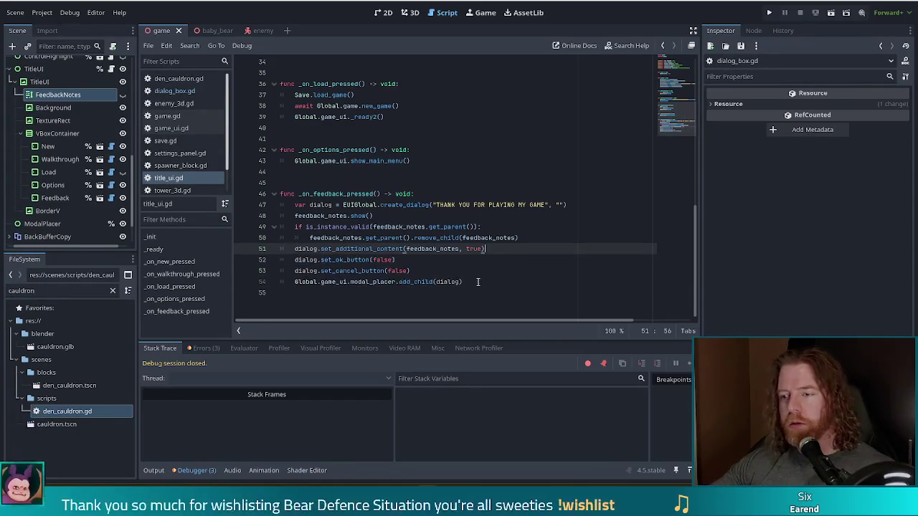
key(Down)
key(Down)
key(Down)
key(ctrl+v)
click(769, 15)
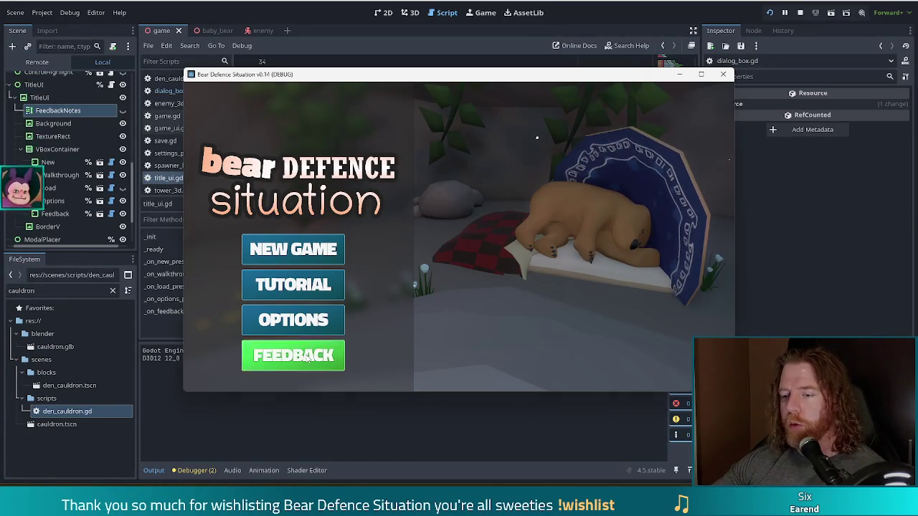
Open and close the Thank You For Playing My Game feedback dialog twice
click(307, 358)
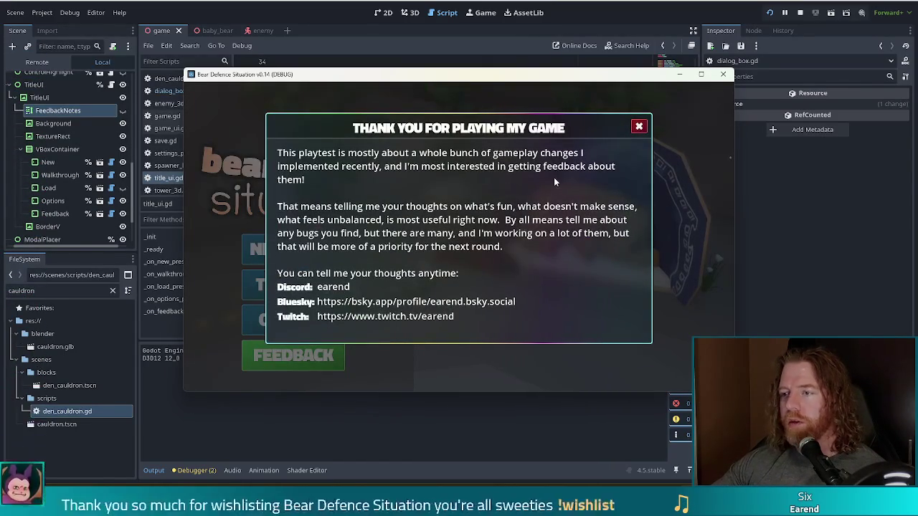
click(639, 127)
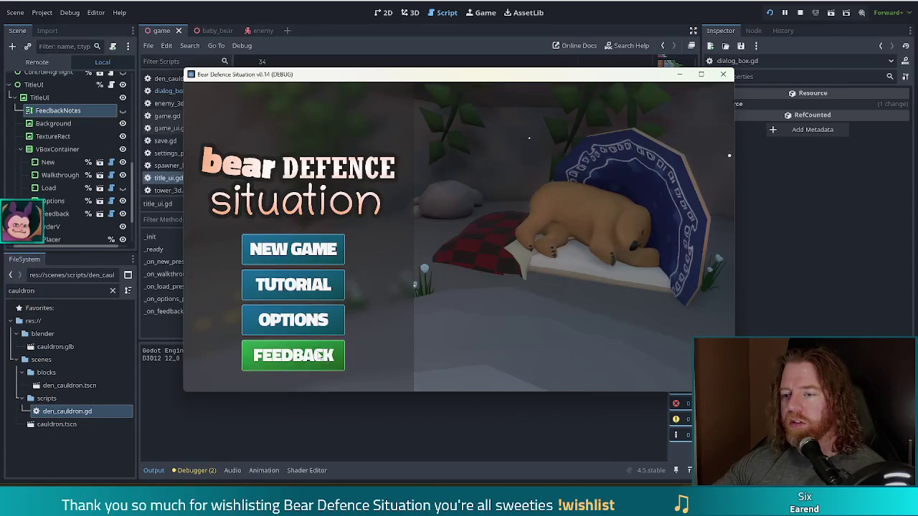
click(294, 355)
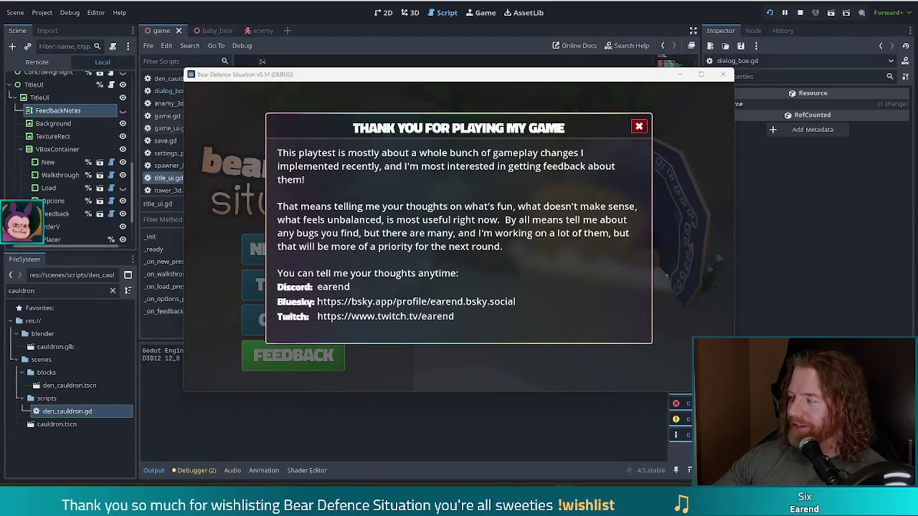
click(638, 126)
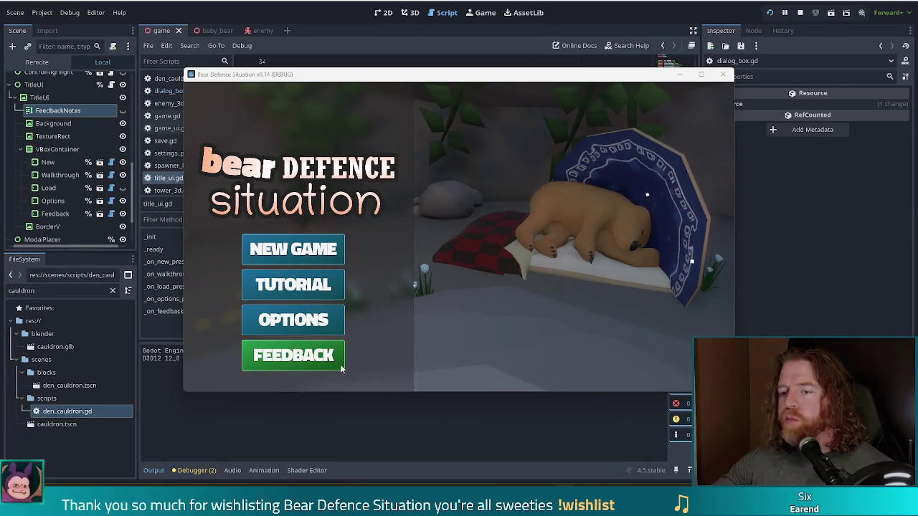
Open and dismiss the thank-you feedback dialog, then stop and relaunch the game
click(301, 358)
click(638, 127)
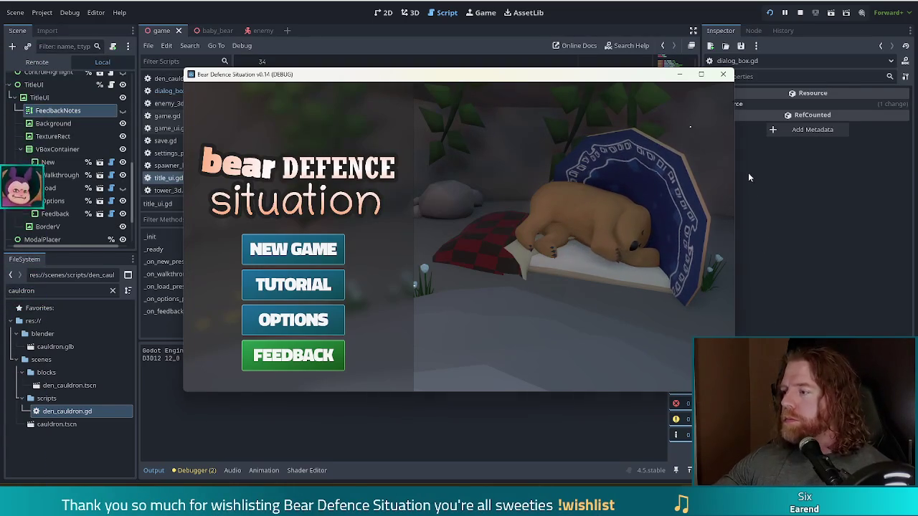
click(768, 12)
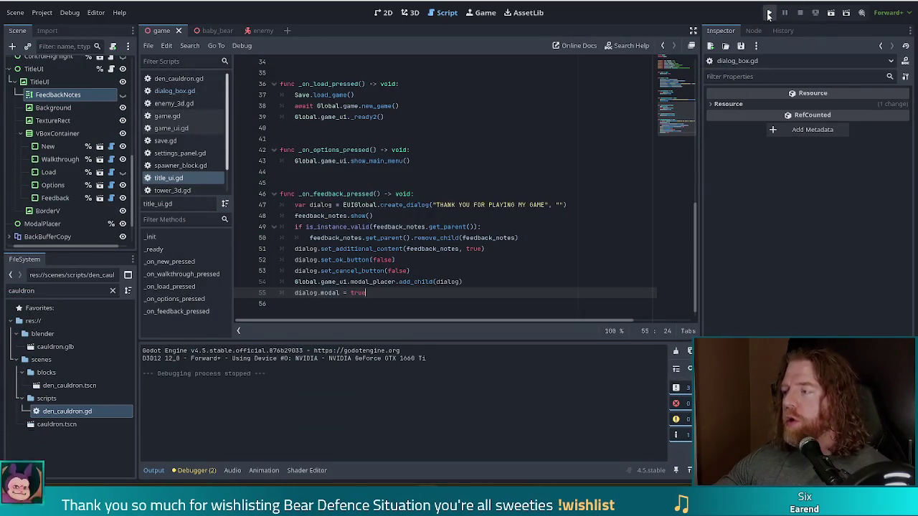
click(768, 13)
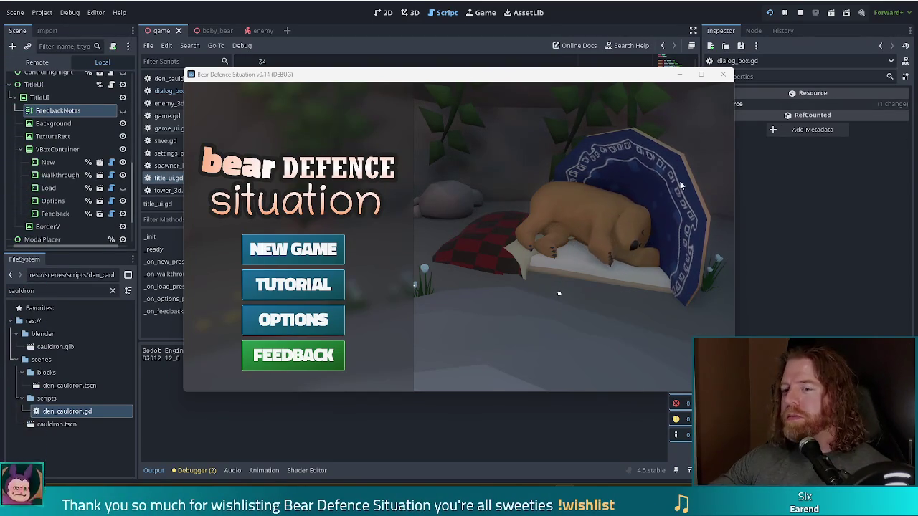
Start a new game from the title screen
click(281, 251)
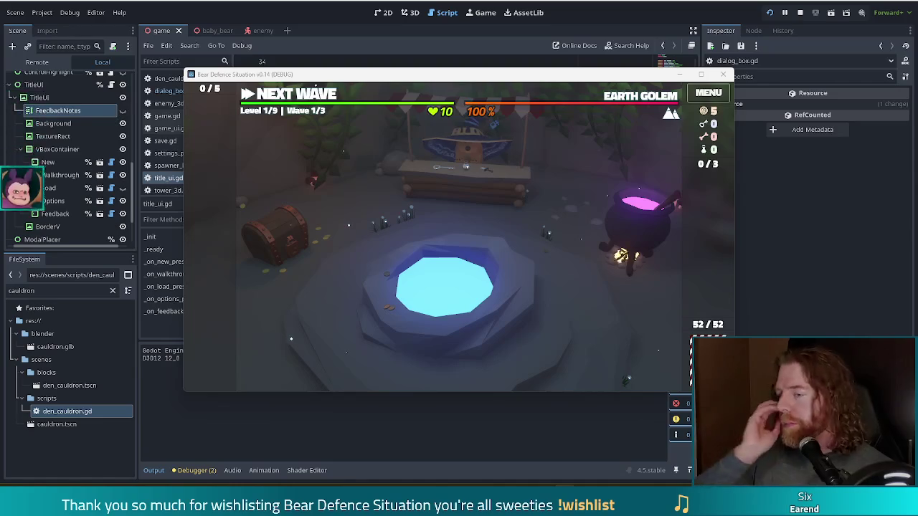
Buy the Key for 5 gold in the den shop, then leave for the Level 1 map
click(465, 191)
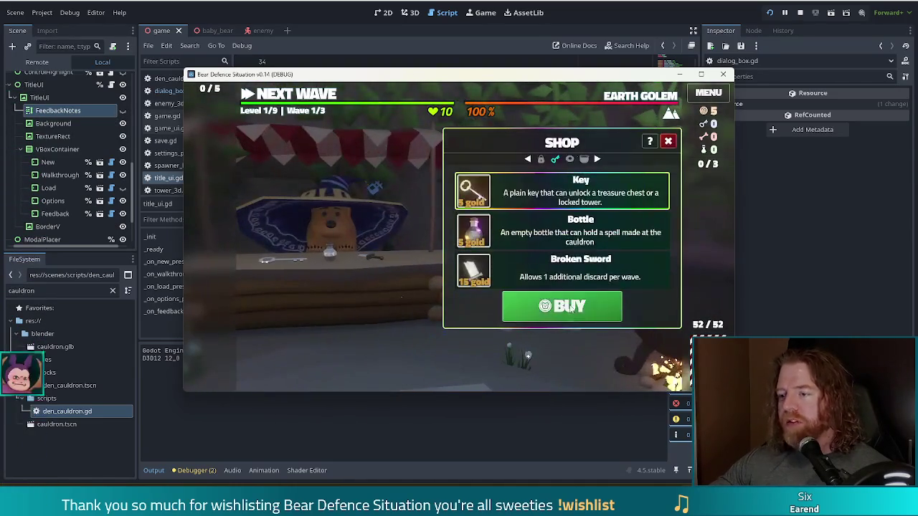
click(569, 308)
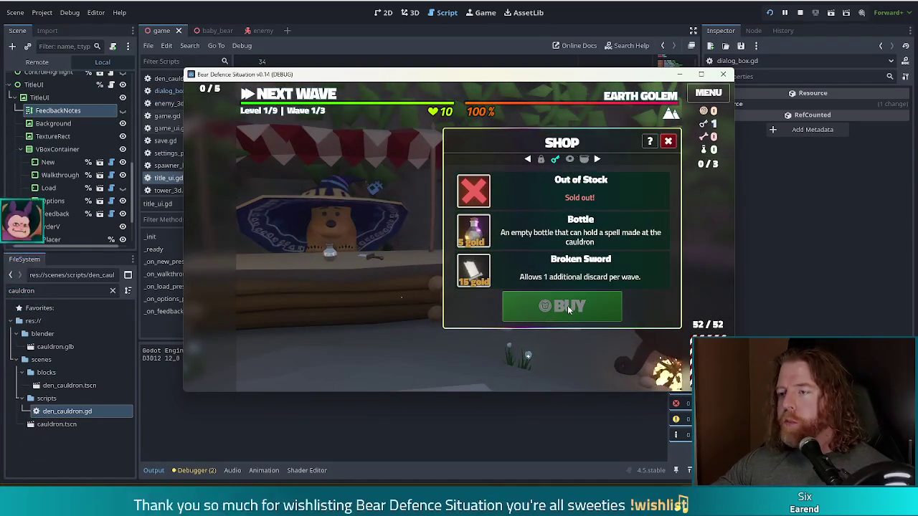
click(668, 142)
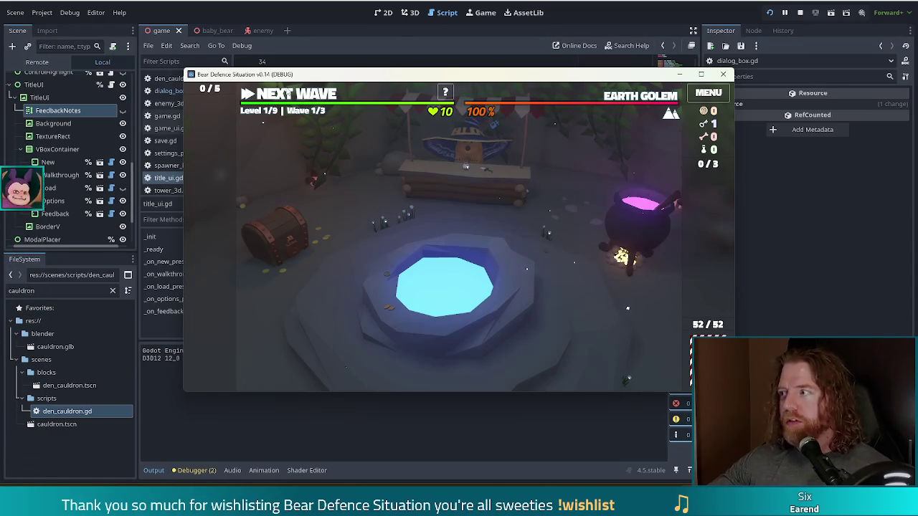
click(299, 94)
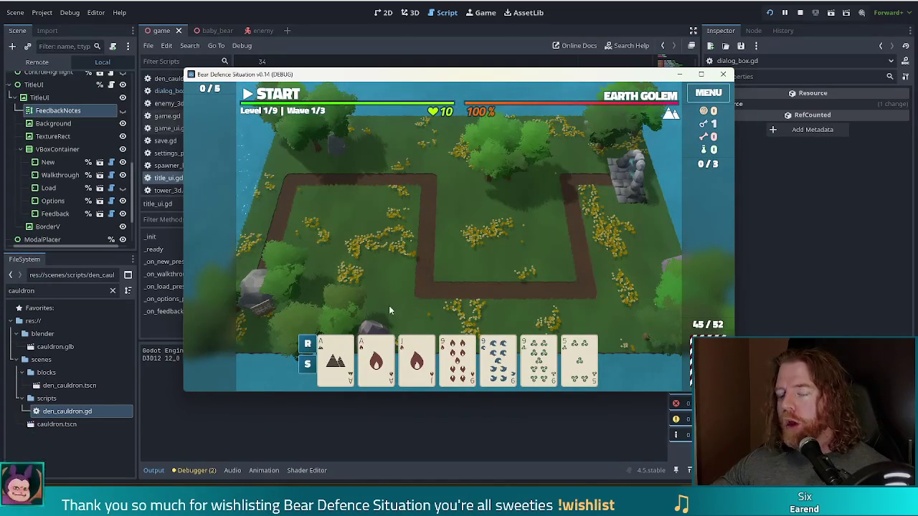
Select a Full House of two Aces and three 9s and unlock the Shadow Tower with the key
click(335, 359)
click(380, 362)
click(458, 358)
click(498, 358)
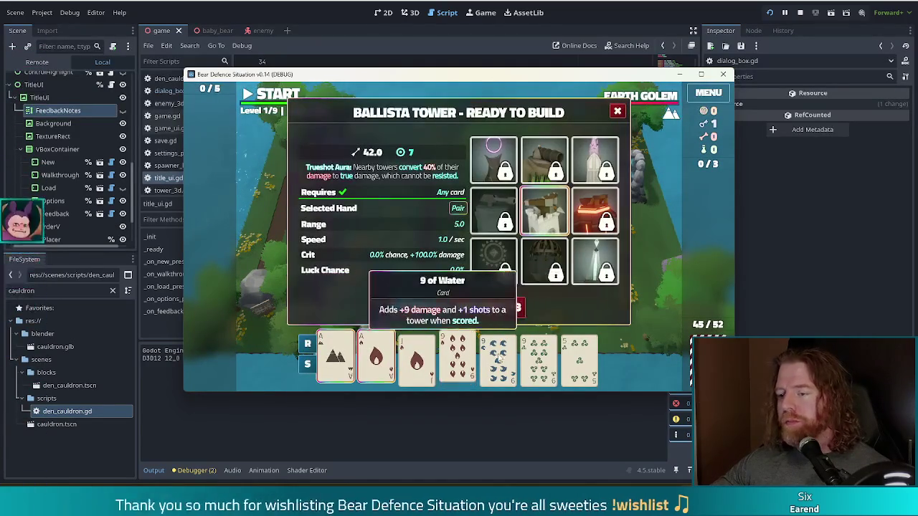
click(539, 358)
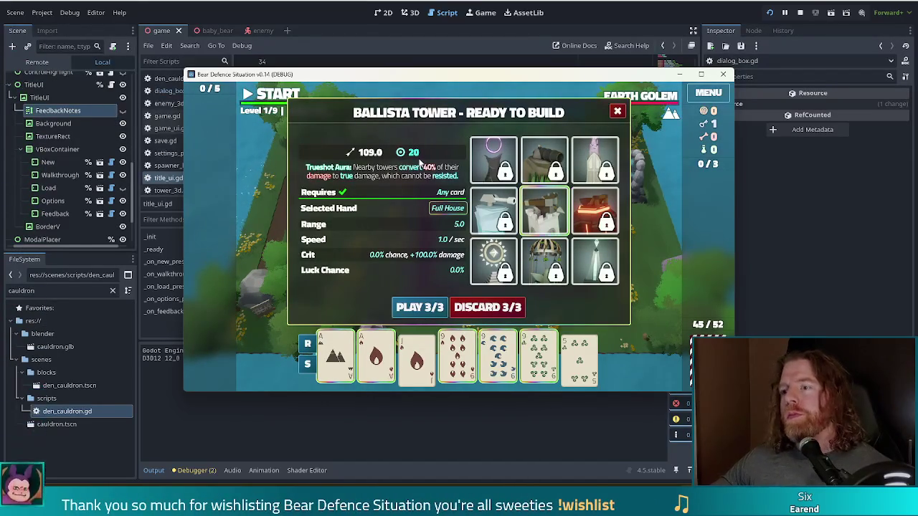
click(493, 167)
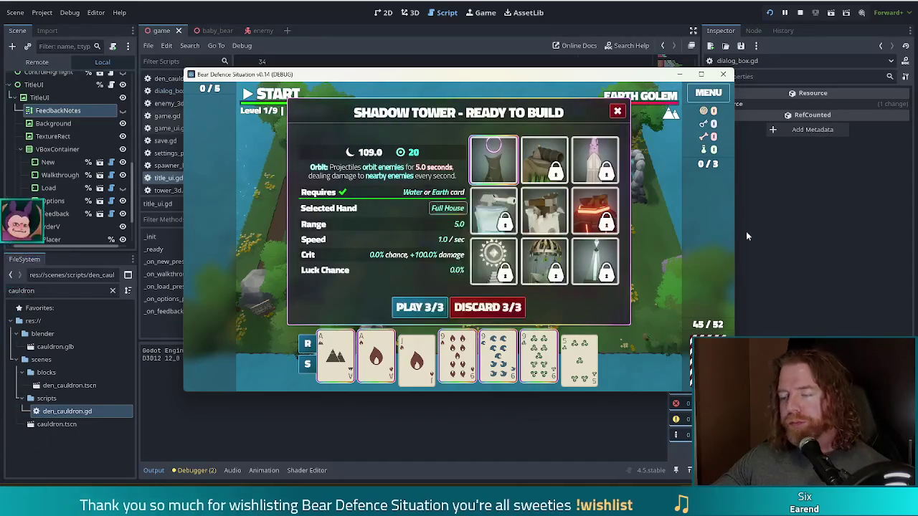
Play the Full House and place the Shadow Tower by the upper-right path corner
mouse_move(543, 164)
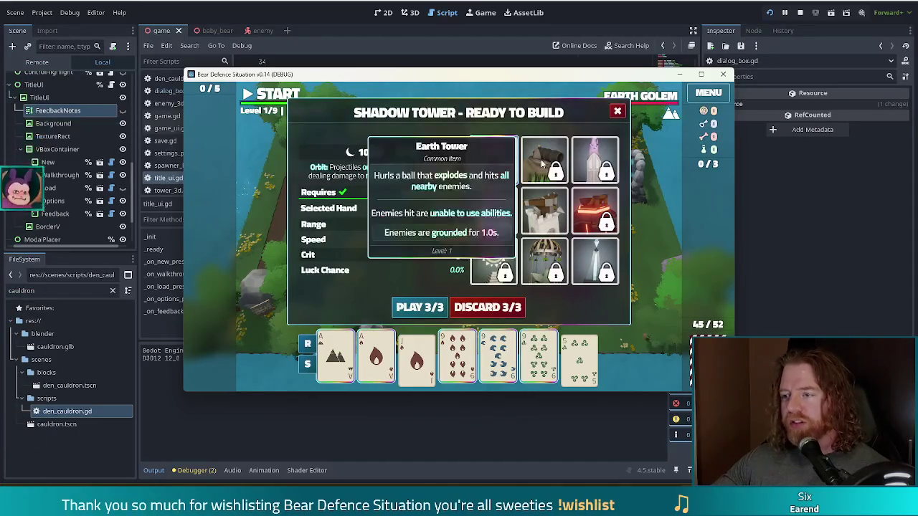
mouse_move(488, 221)
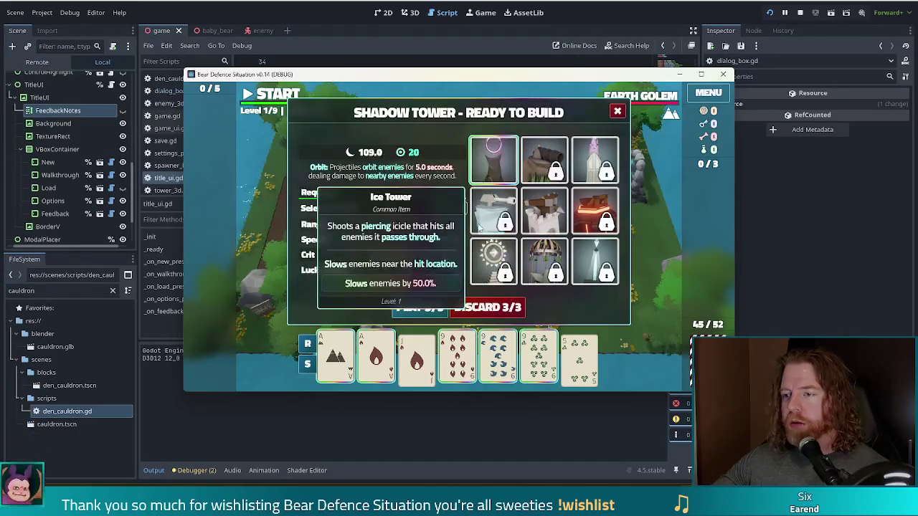
mouse_move(485, 157)
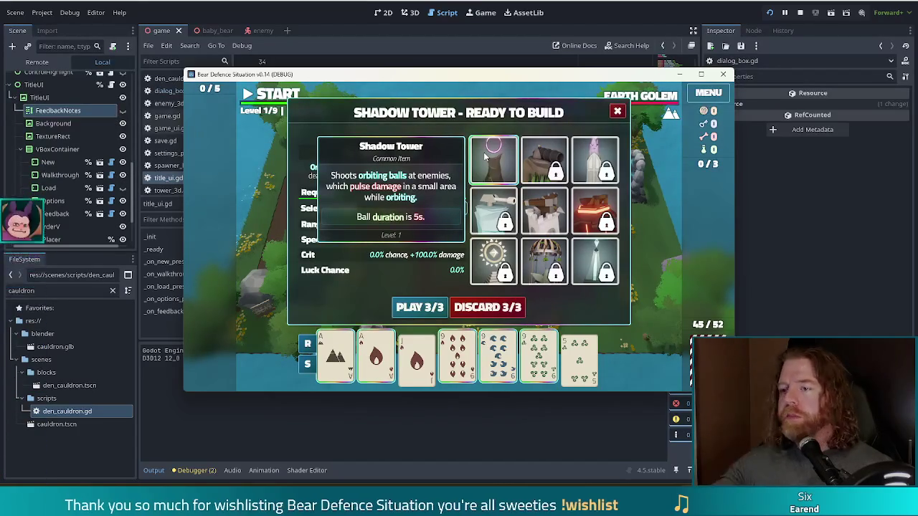
click(420, 306)
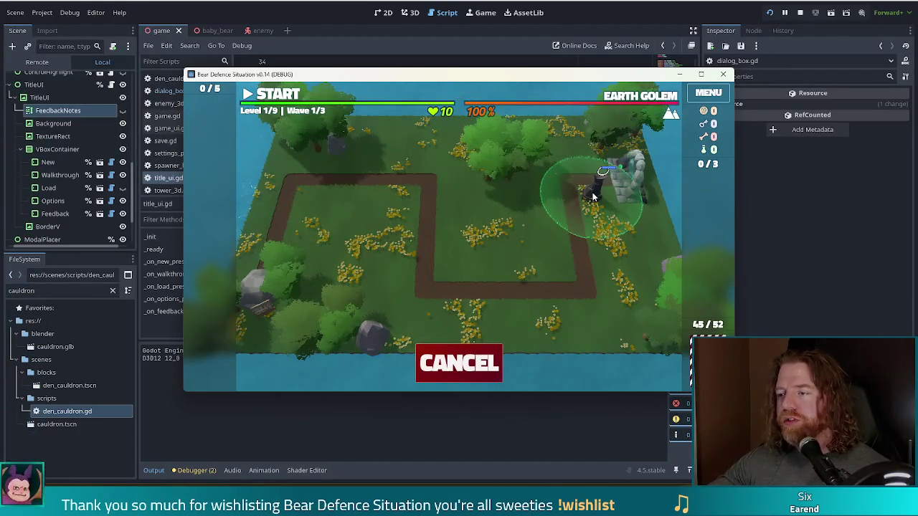
click(592, 197)
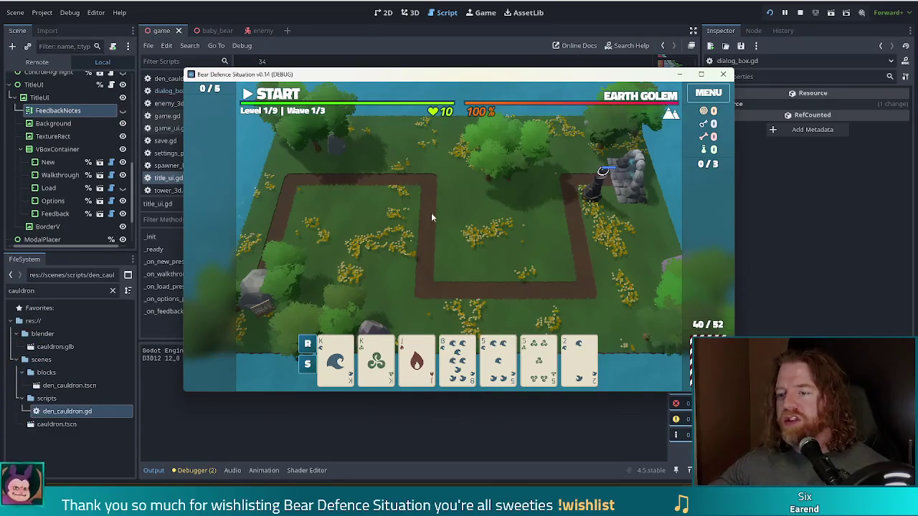
Discard three cards, including the King of Wind, for fresh ones
mouse_move(506, 367)
click(579, 362)
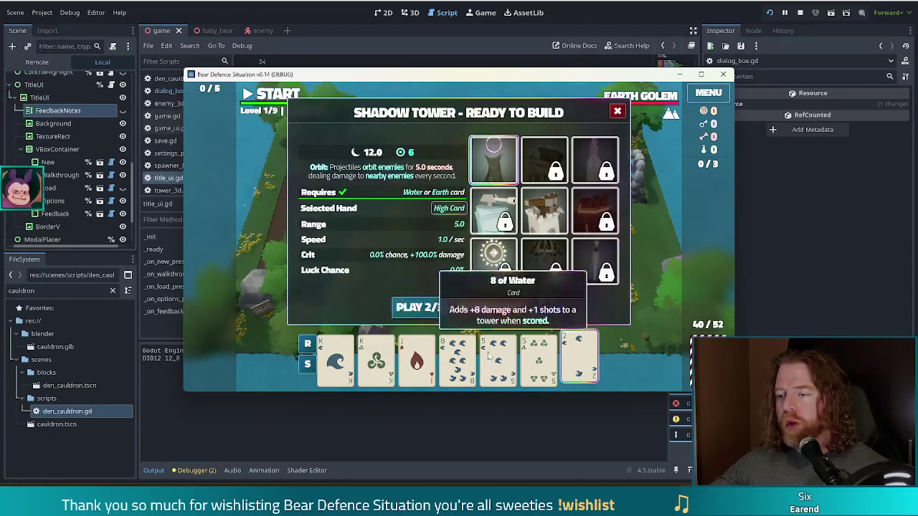
click(541, 373)
click(498, 362)
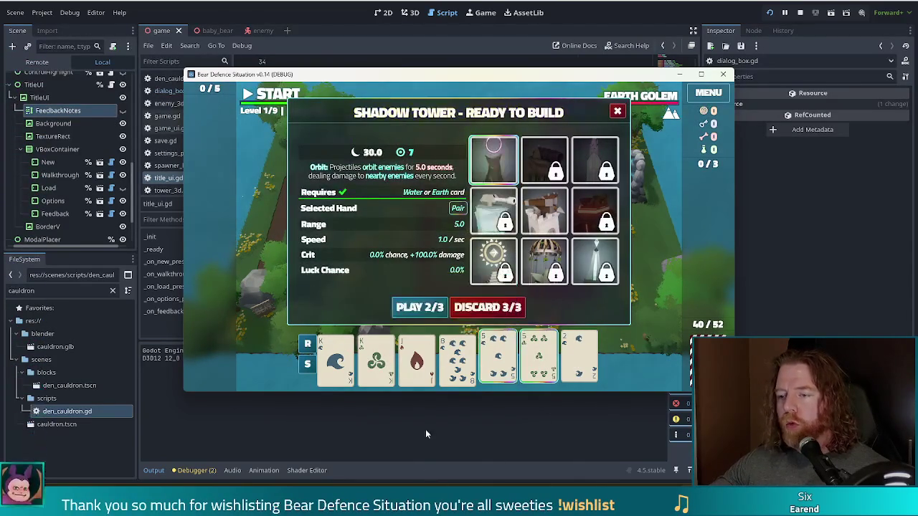
click(579, 362)
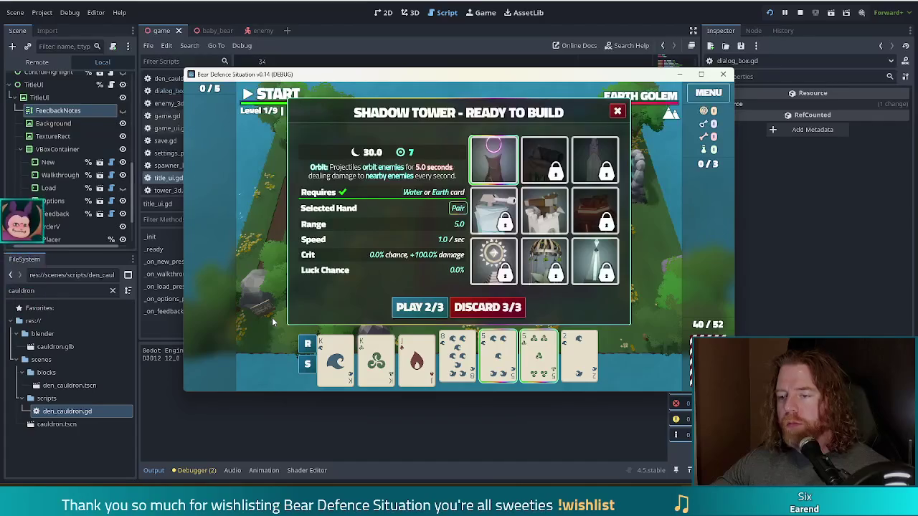
click(497, 362)
click(538, 362)
click(565, 366)
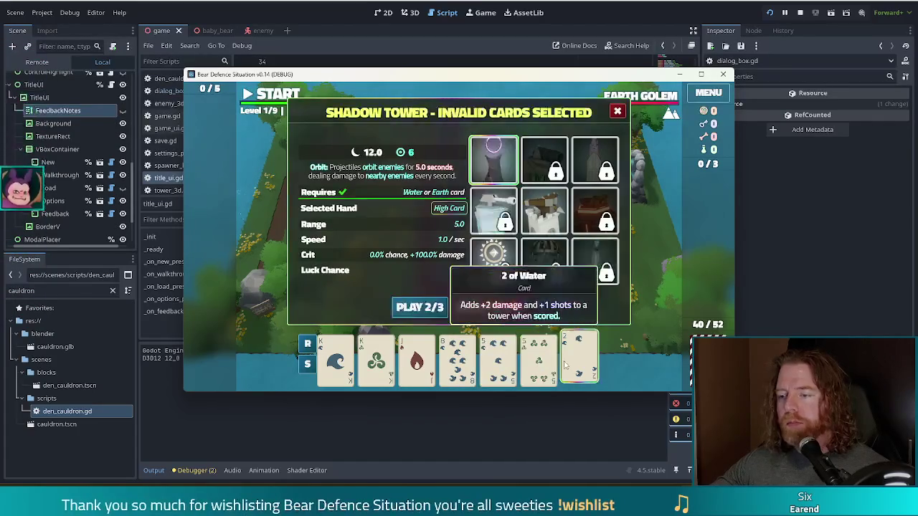
click(565, 366)
click(376, 358)
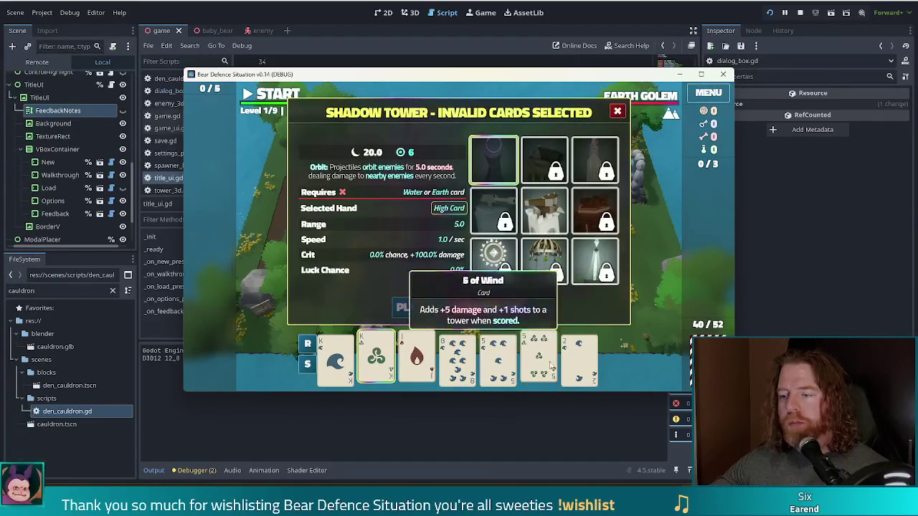
click(505, 308)
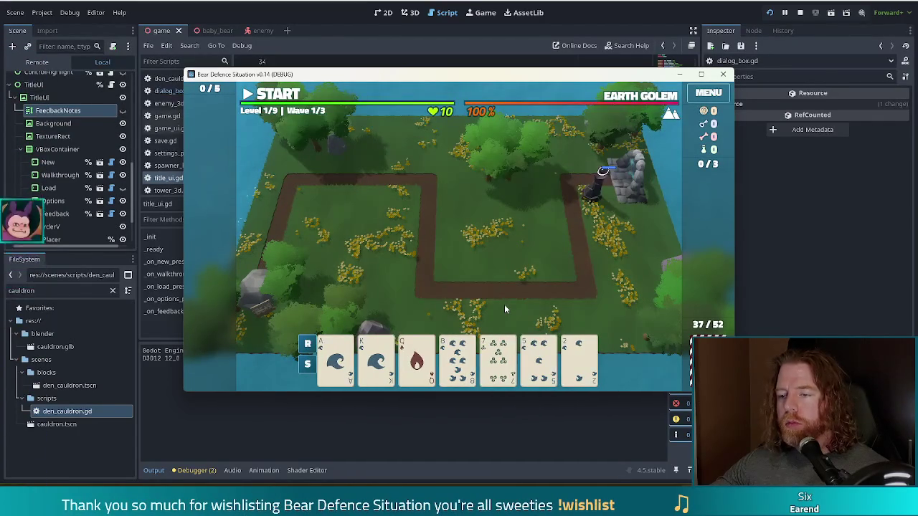
Play the Ace, 8, 5 and 2 of Water flush and place the tower beside the central path
click(336, 358)
click(469, 358)
click(538, 358)
click(579, 358)
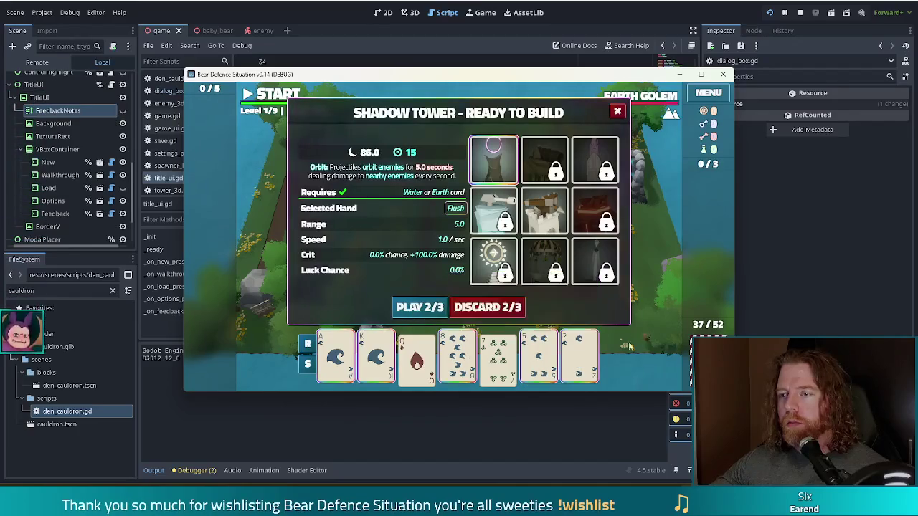
click(433, 306)
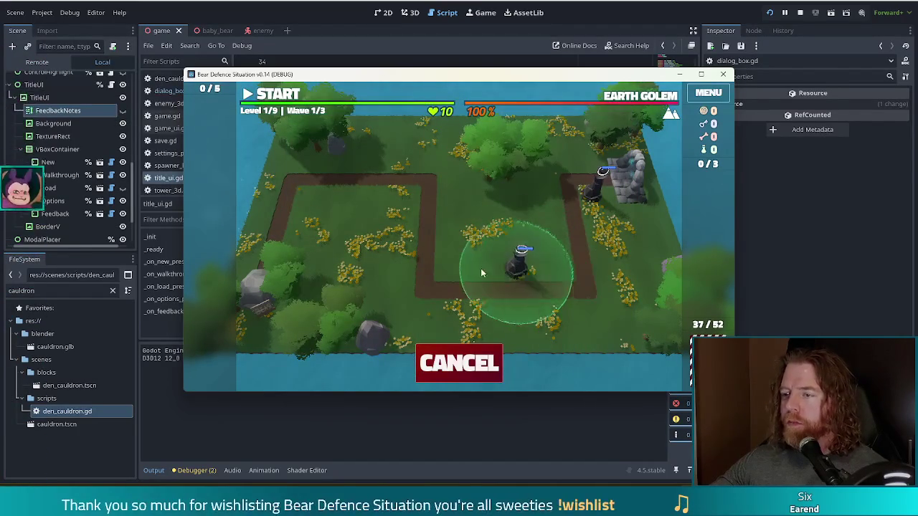
click(447, 274)
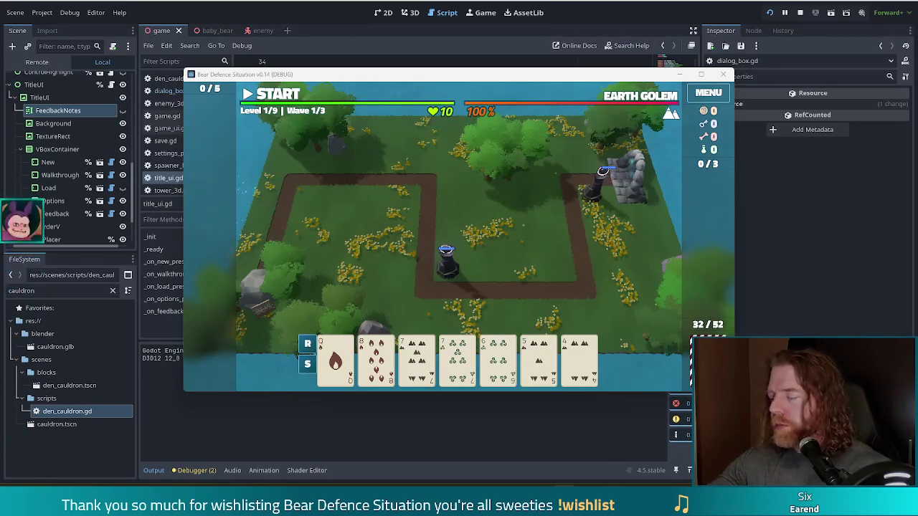
Start Level 1's first wave, then stop the running debug game
click(278, 96)
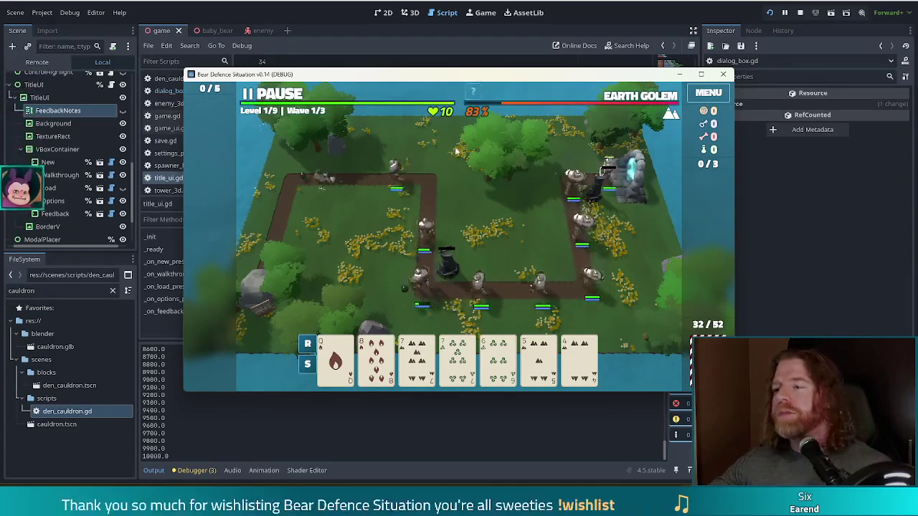
click(800, 16)
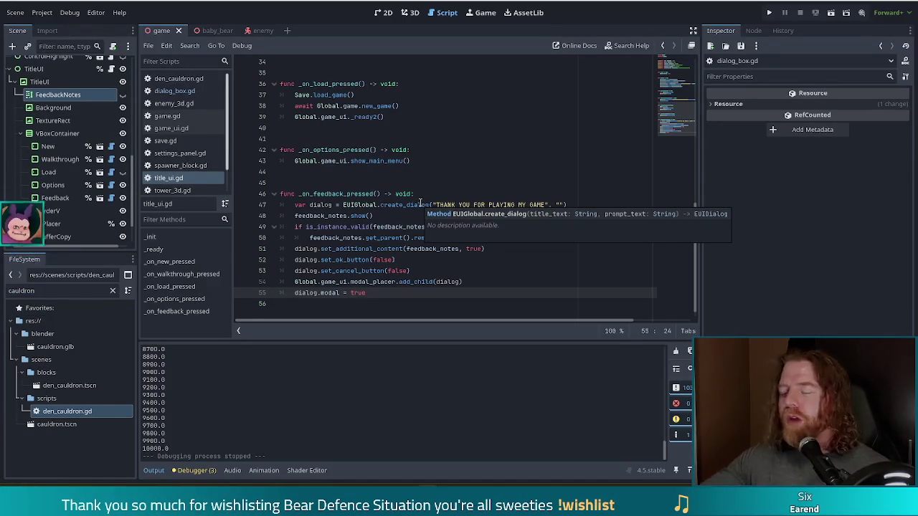
Open spawner_block.gd from the script list and select the quantity = 100 line in spawn_wave
drag(226, 128, 229, 148)
click(179, 125)
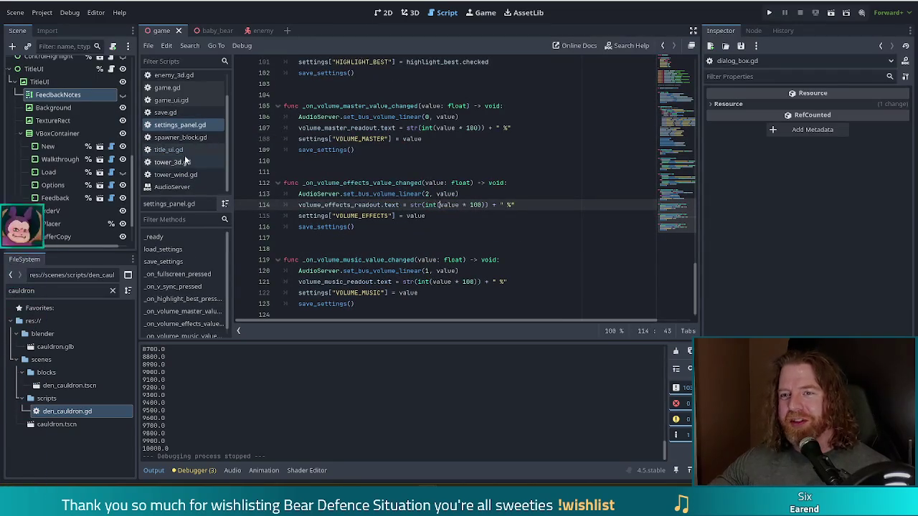
click(181, 137)
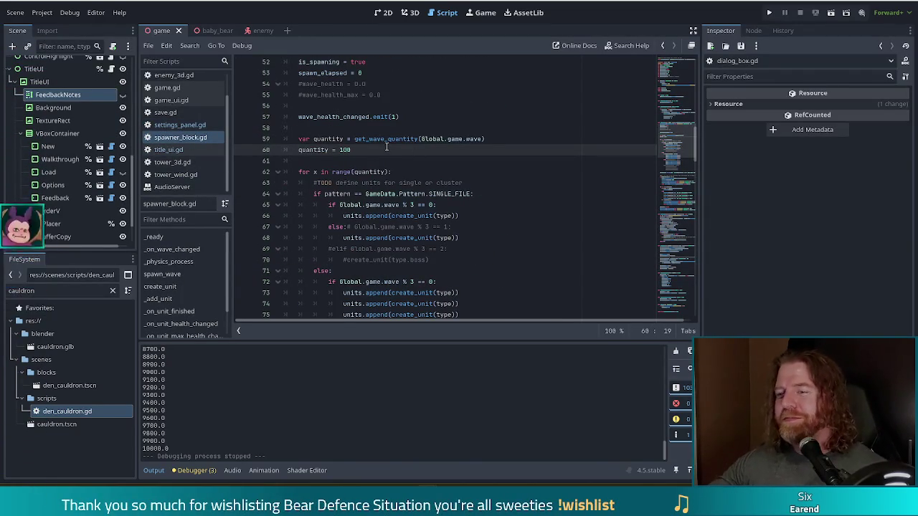
drag(402, 149, 485, 139)
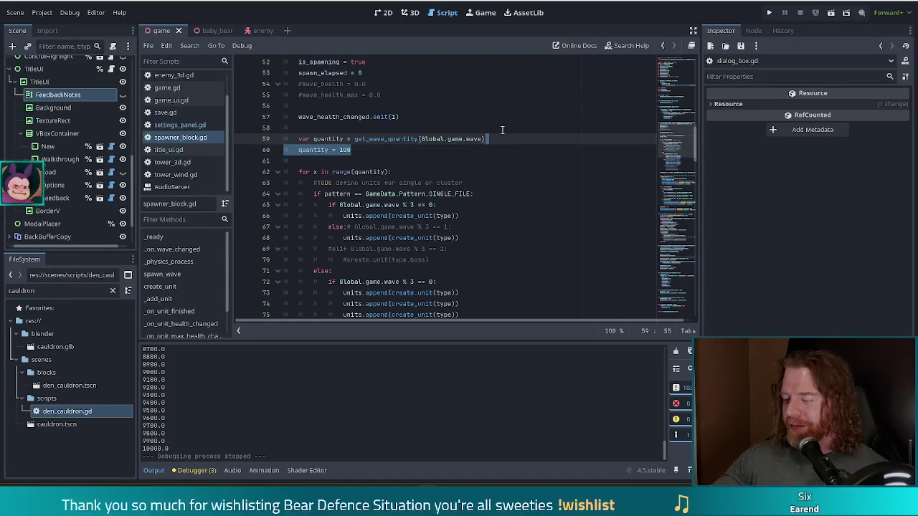
Delete the quantity = 100 override and relaunch the game to its title menu
key(BackSpace)
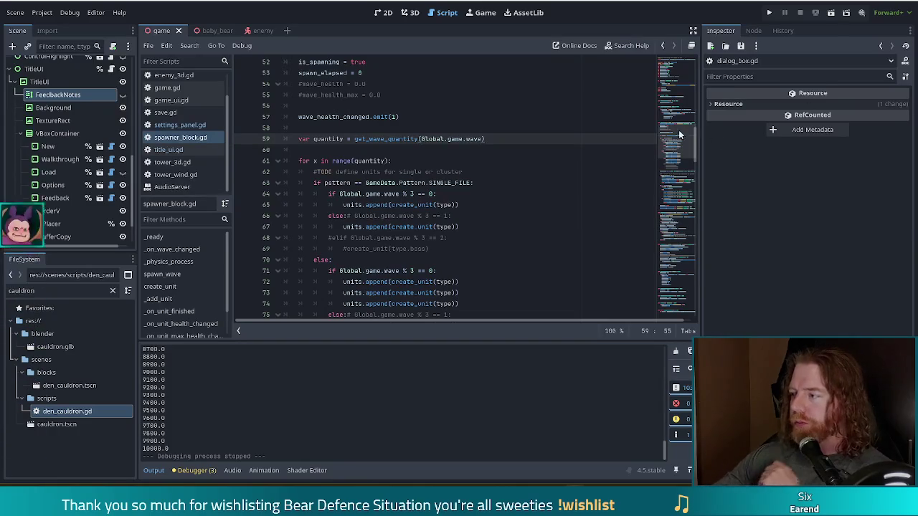
click(769, 12)
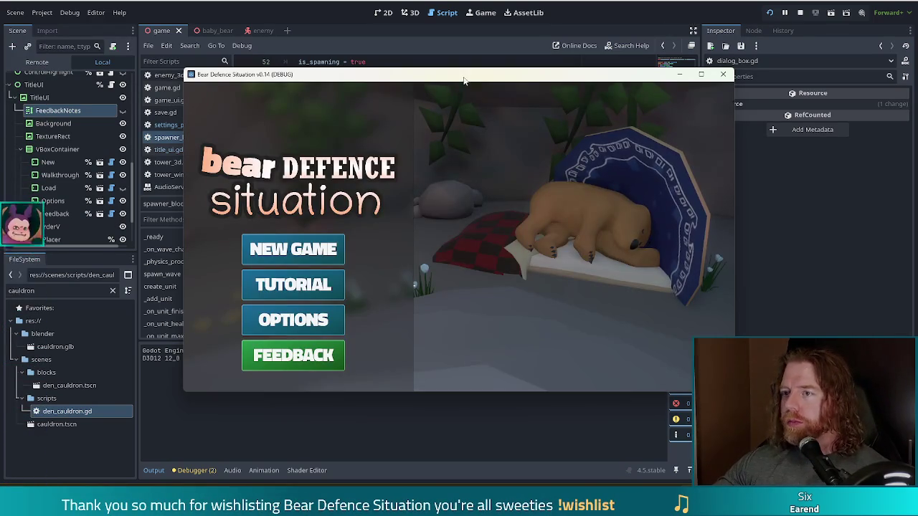
Move the game window up and left, then start a new game at the den
drag(461, 79, 422, 61)
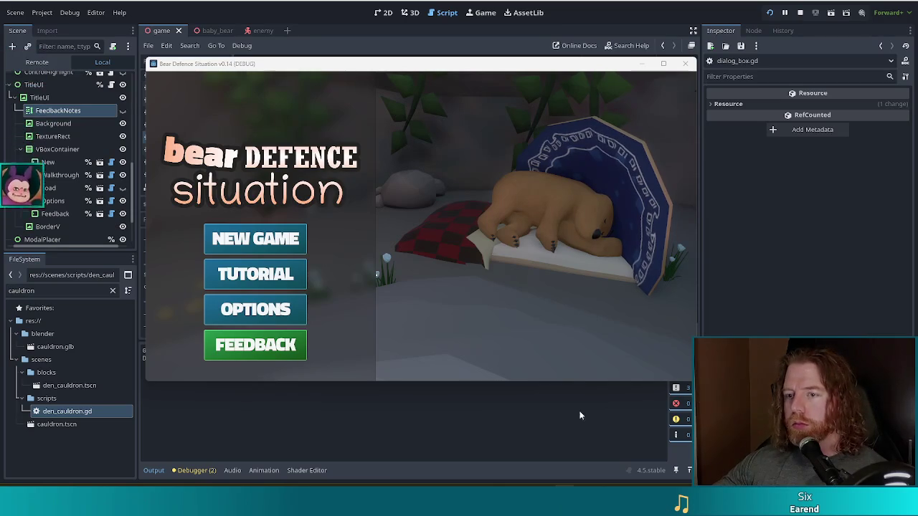
click(218, 240)
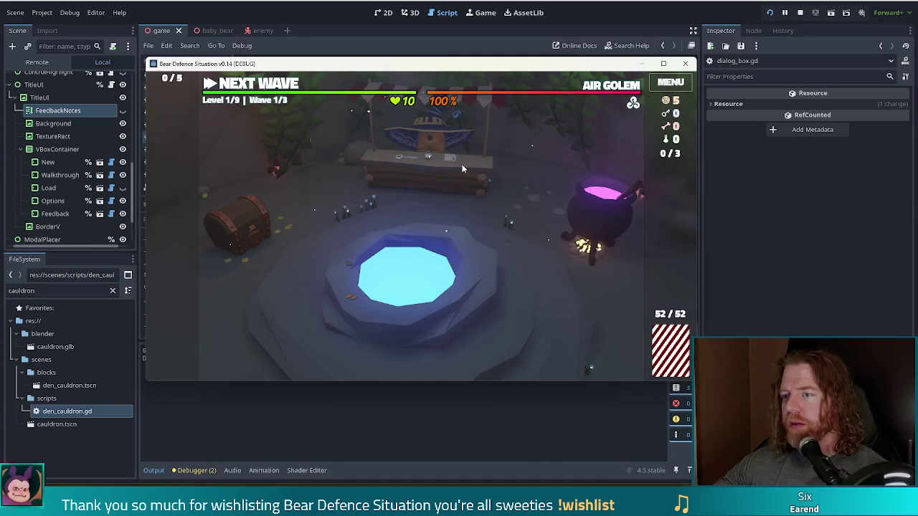
Buy a Key for 5 gold at the den shop and return to the Level 1 map
click(455, 188)
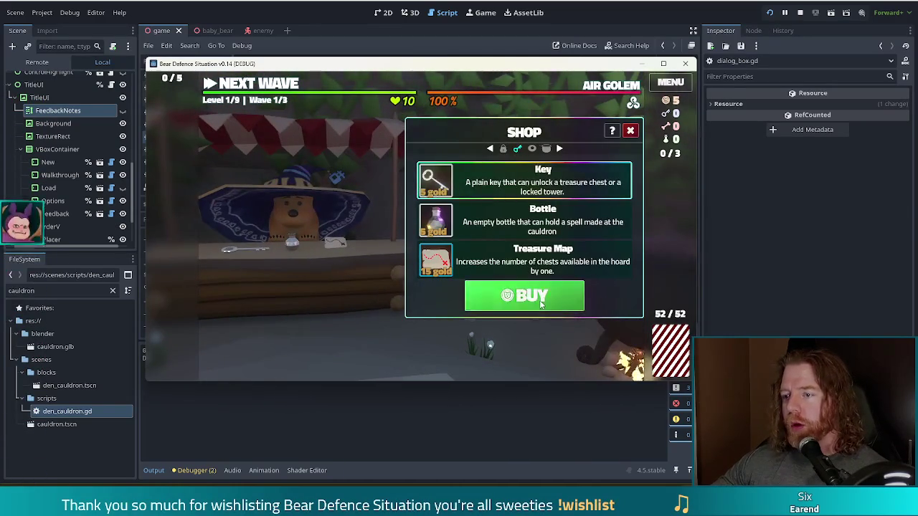
click(524, 296)
key(Escape)
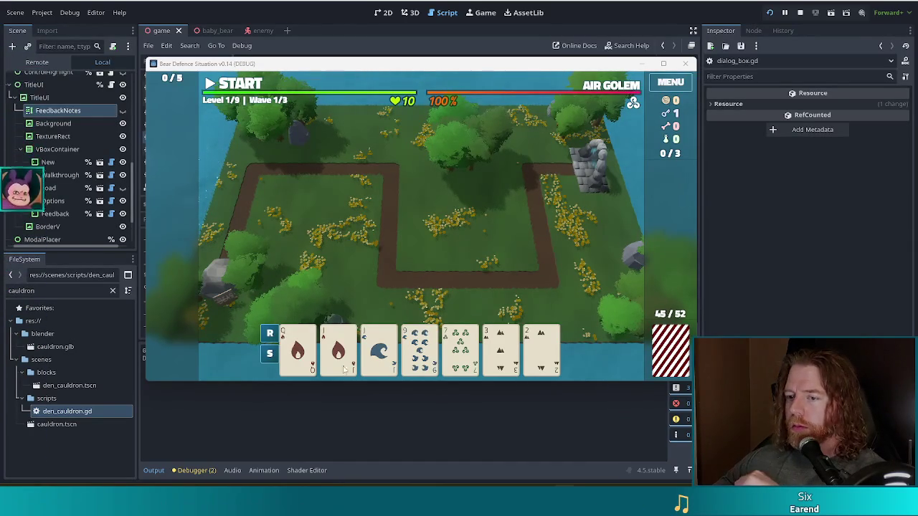
mouse_move(459, 350)
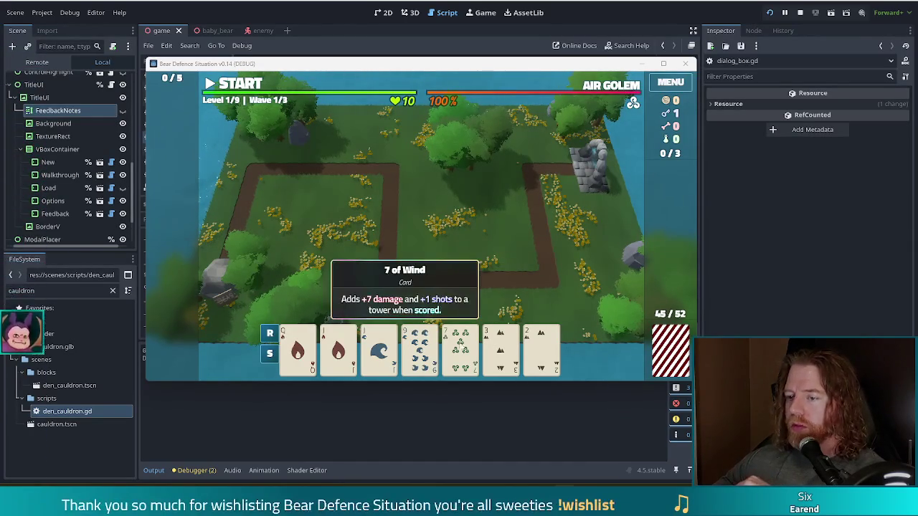
Discard unwanted cards, including the 6 of Fire, for fresh ones
click(491, 305)
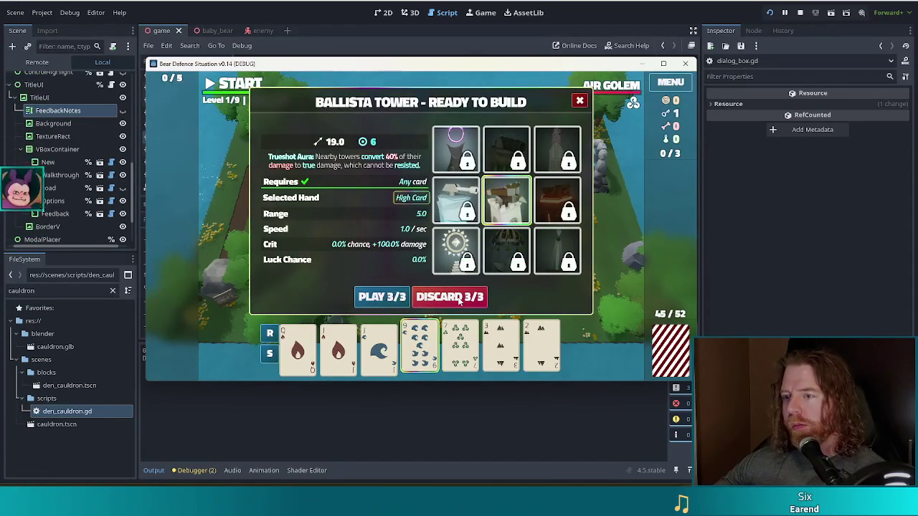
click(458, 302)
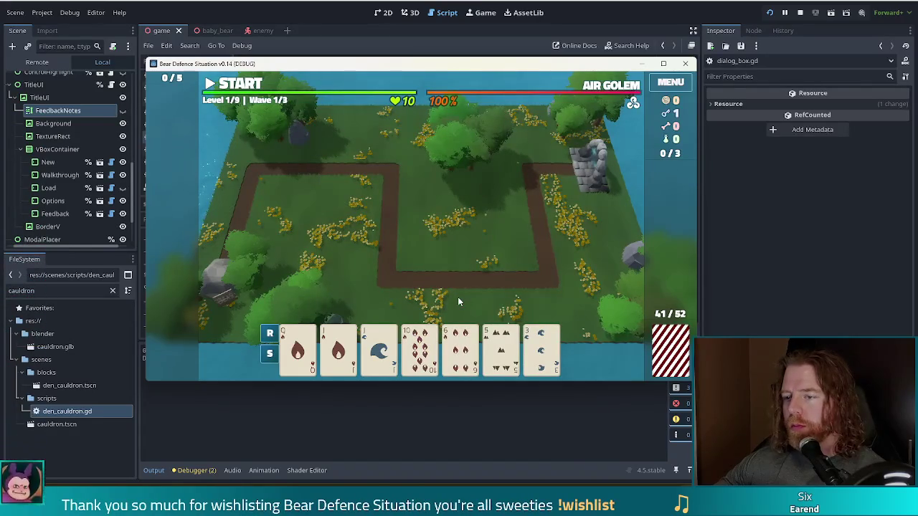
click(459, 340)
click(452, 298)
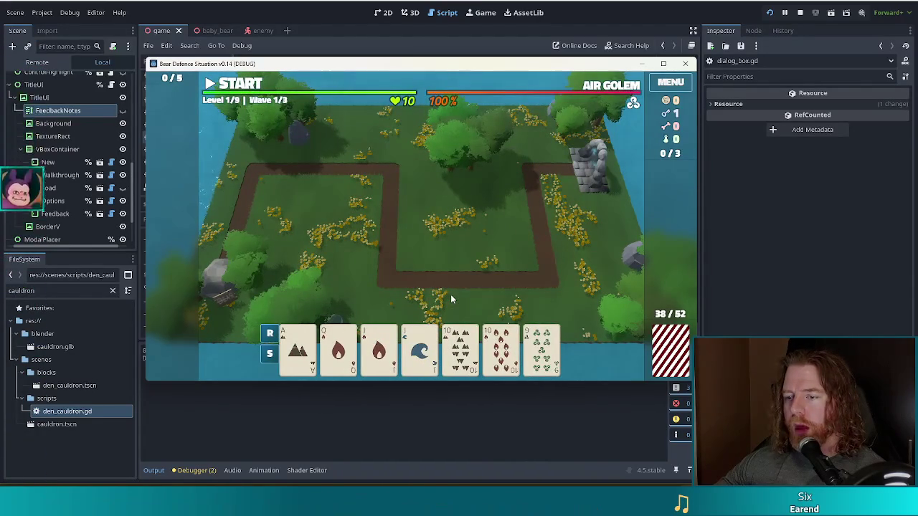
Play a Two Pair with Jack of Fire and place a key-unlocked Shadow Tower beside the top-right ruin
click(385, 358)
click(419, 355)
click(459, 355)
click(500, 355)
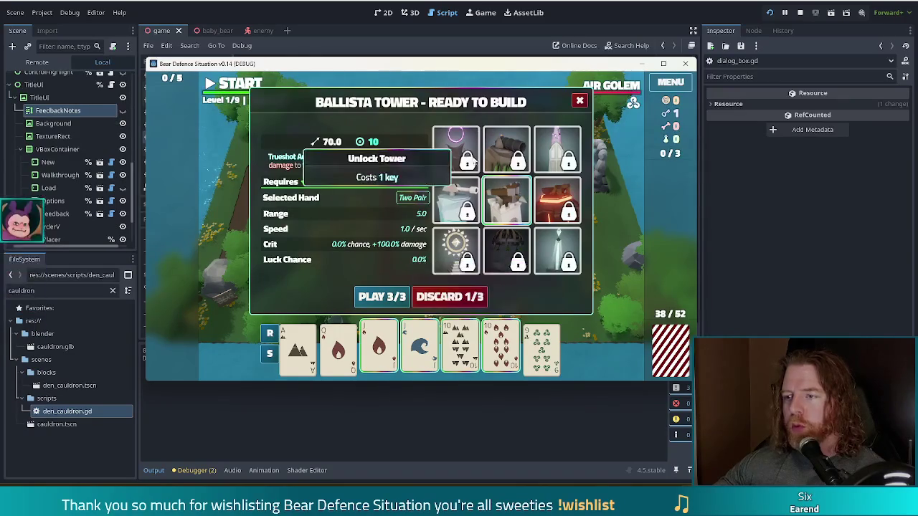
click(472, 163)
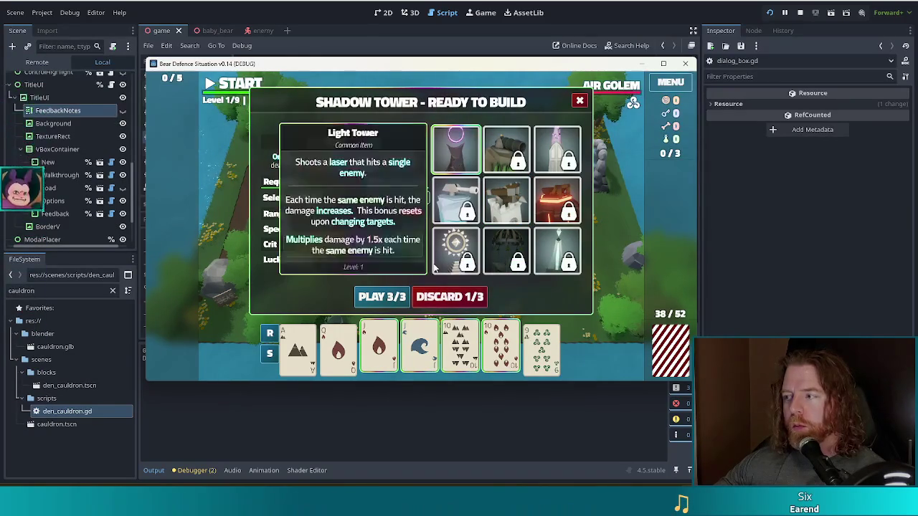
click(391, 301)
click(542, 181)
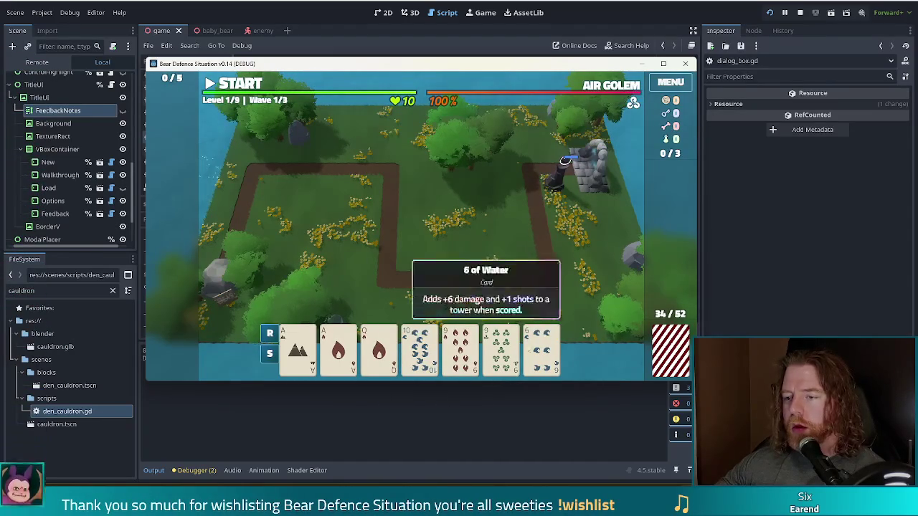
Play the Ace of Earth and Ace of Fire as a second tower inside the path loop, adding the 9 of Fire
click(541, 349)
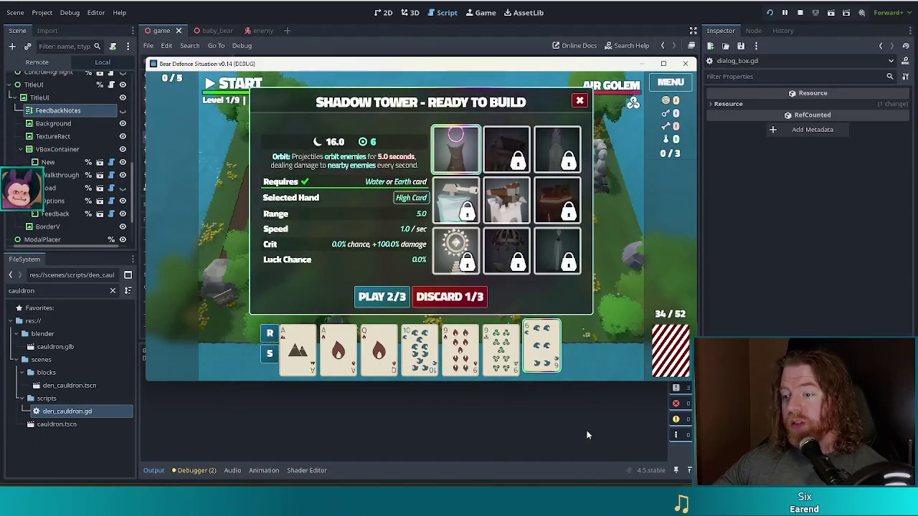
click(545, 346)
click(337, 349)
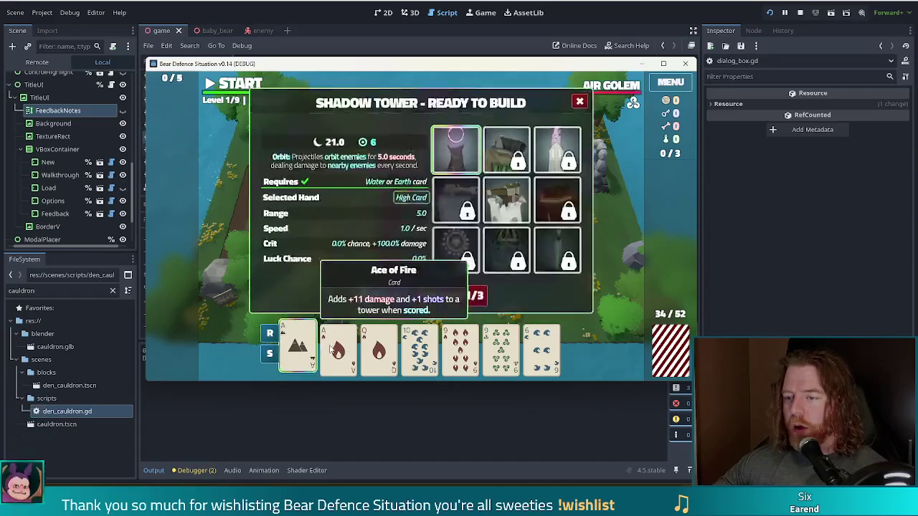
click(298, 349)
click(383, 296)
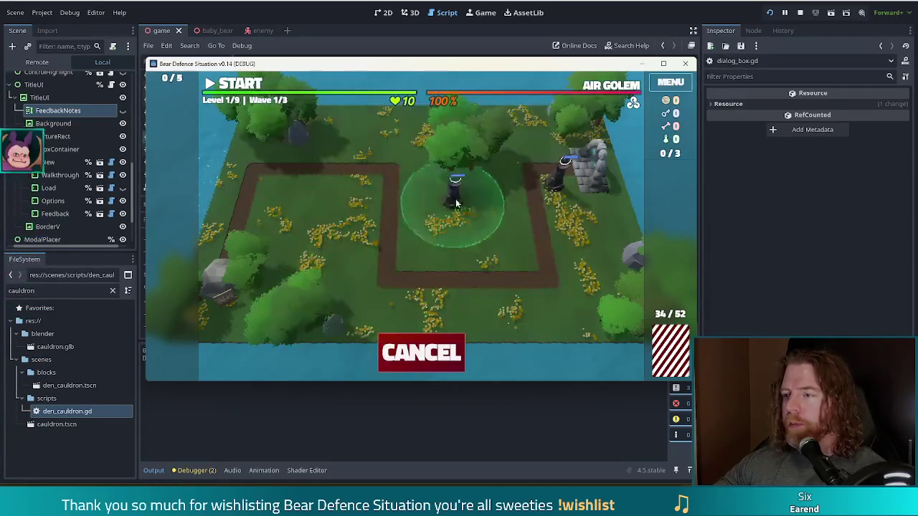
click(414, 257)
drag(459, 347, 445, 221)
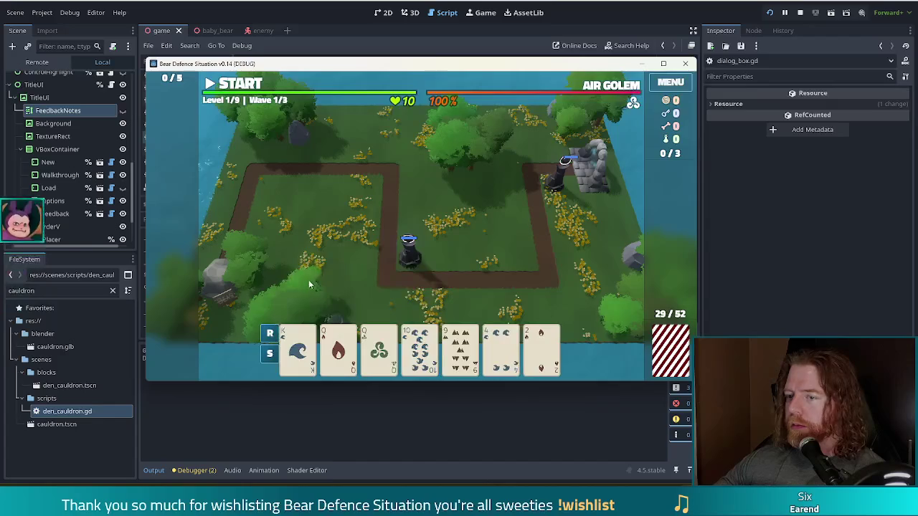
Discard the 9, start the first wave, and dismiss the Wave Complete summary
click(460, 346)
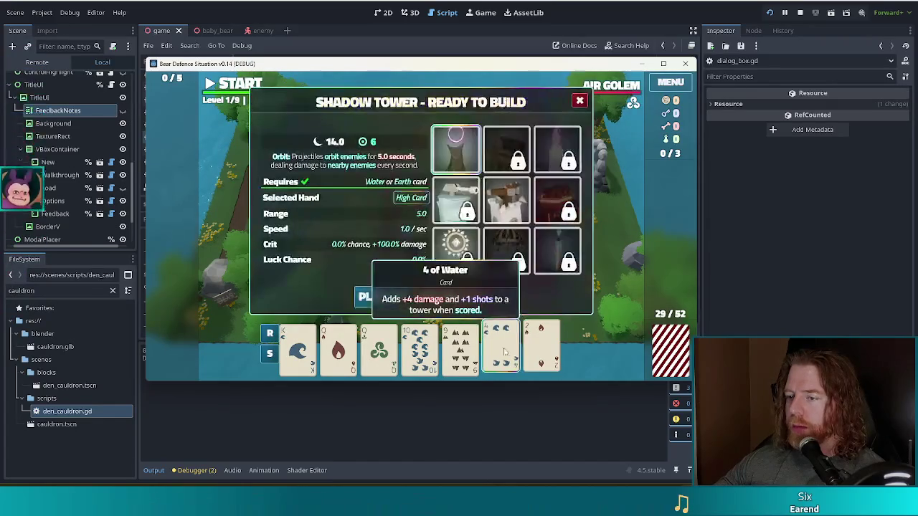
click(456, 297)
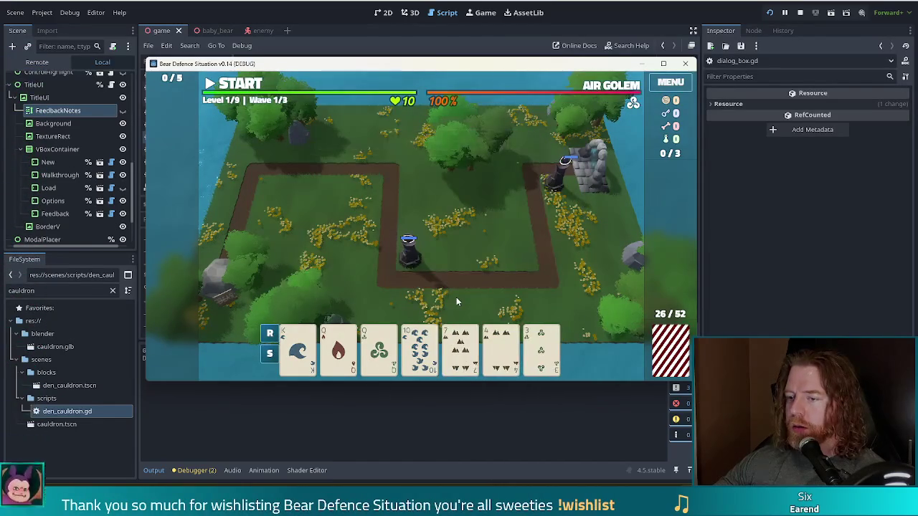
click(475, 356)
click(475, 356)
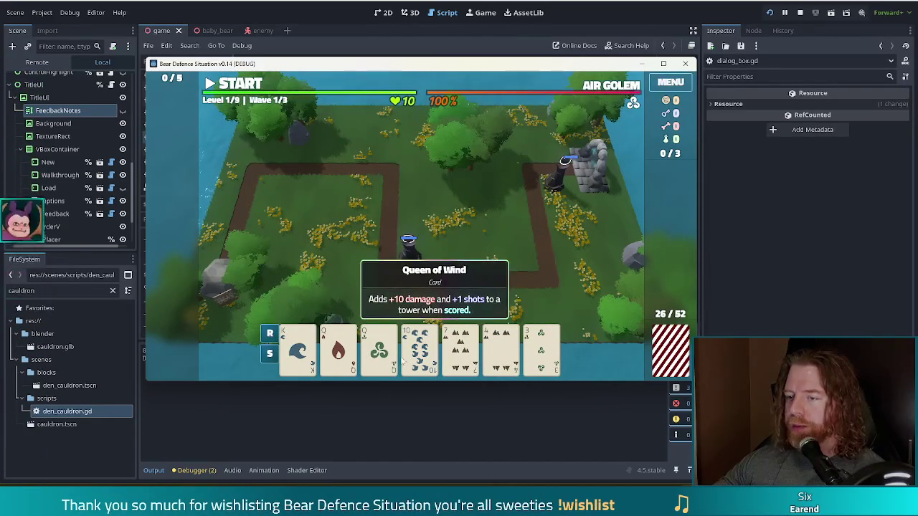
click(240, 84)
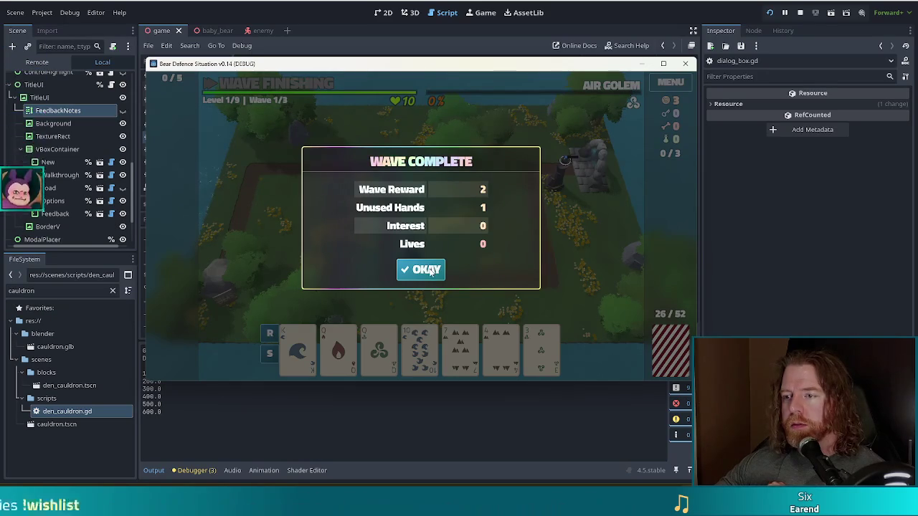
click(431, 271)
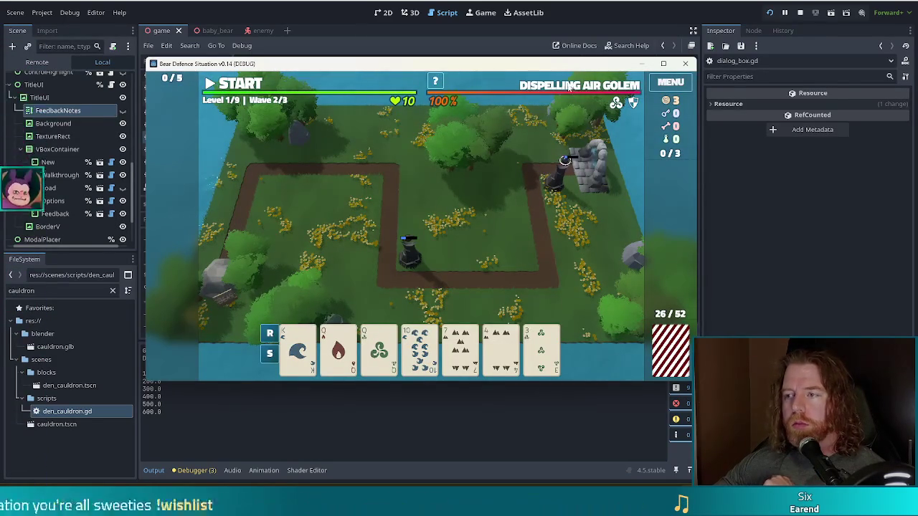
Discard unwanted cards and play a Two Pair with Queen of Wind, Jack of Earth and Jack of Wind
mouse_move(550, 86)
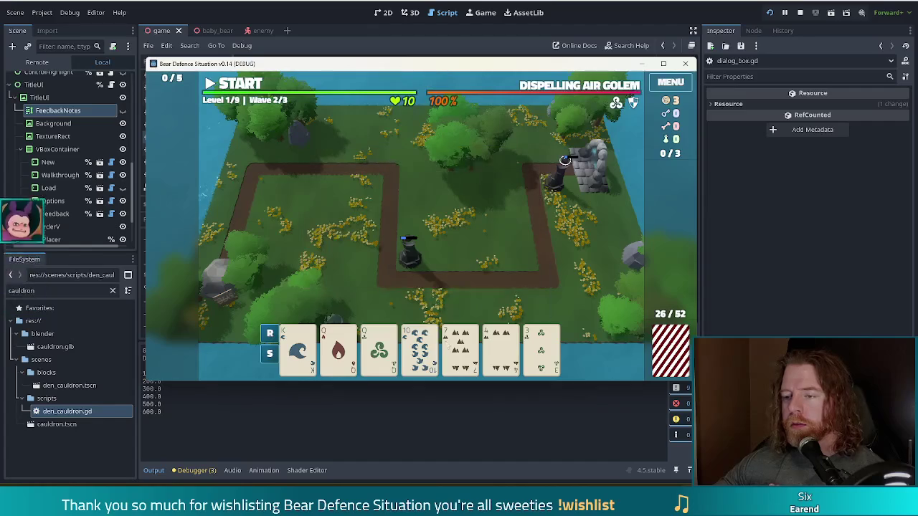
click(461, 350)
click(469, 300)
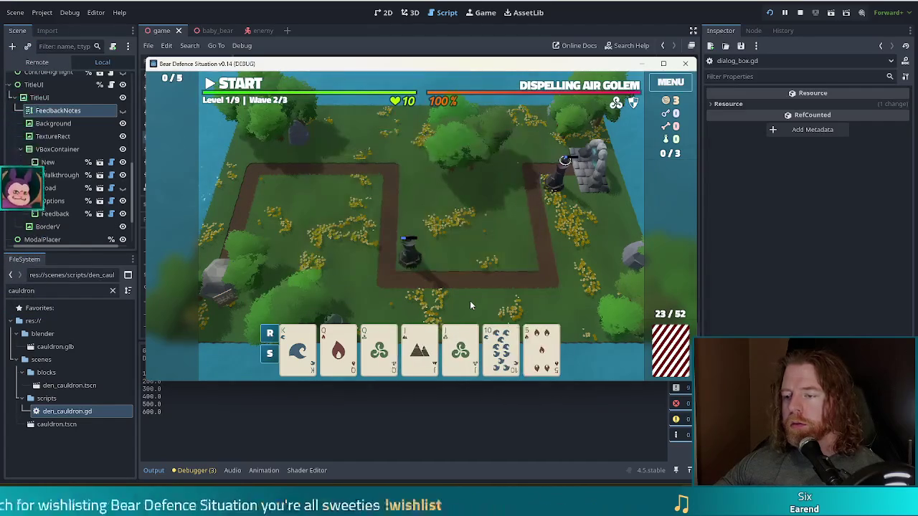
click(338, 347)
click(377, 357)
click(419, 350)
click(460, 350)
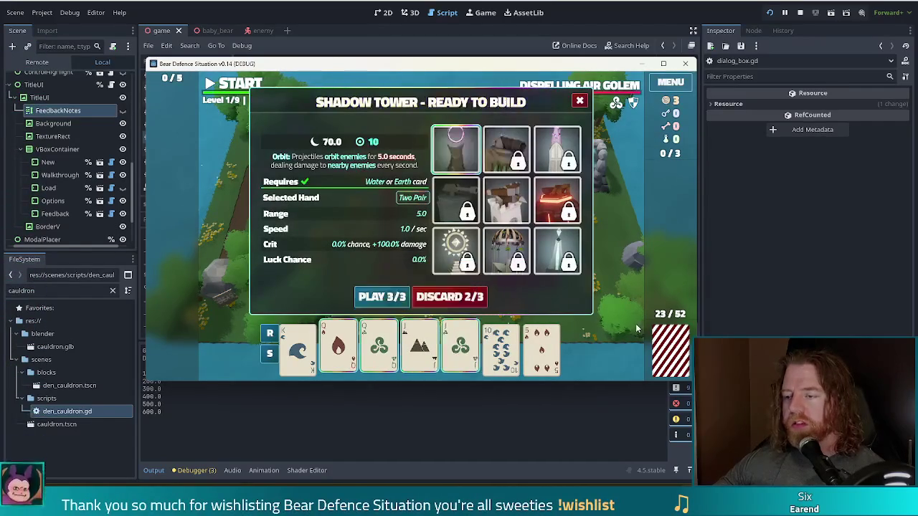
click(382, 297)
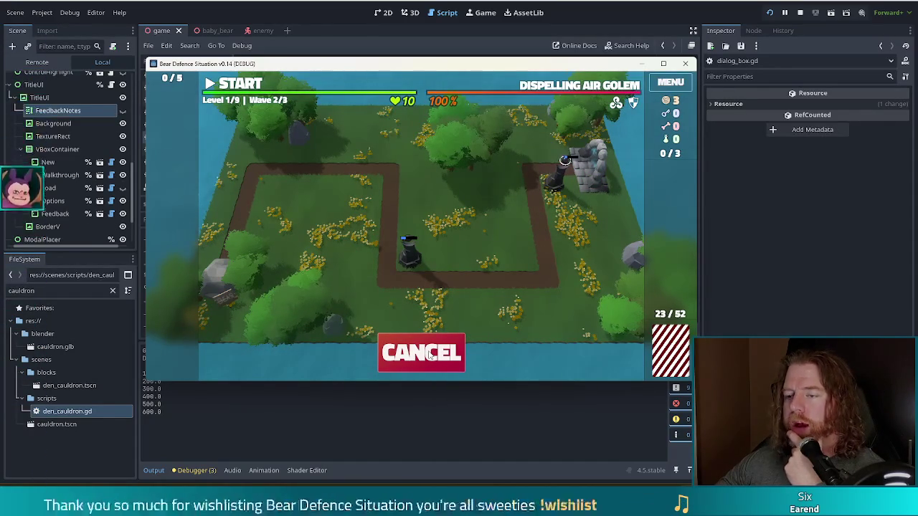
Pause the wave and place the Two Pair tower beside the advancing enemies
click(428, 354)
click(579, 101)
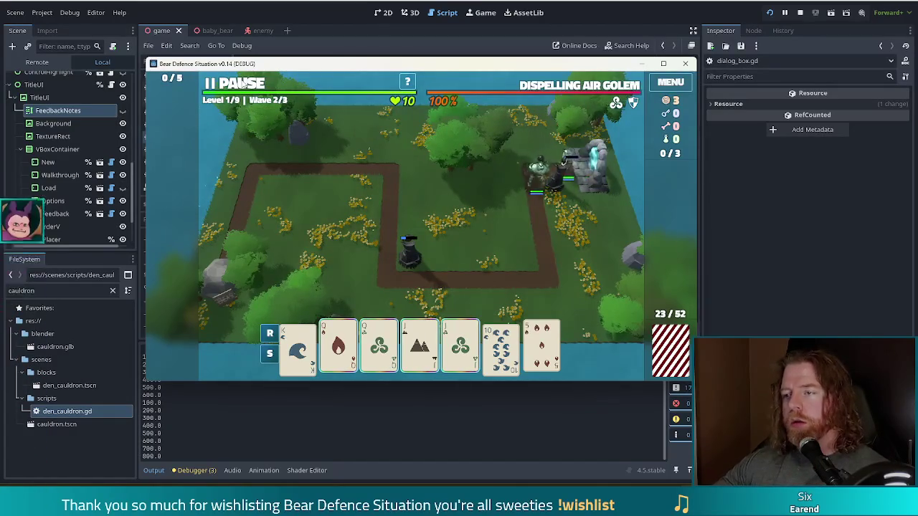
click(243, 83)
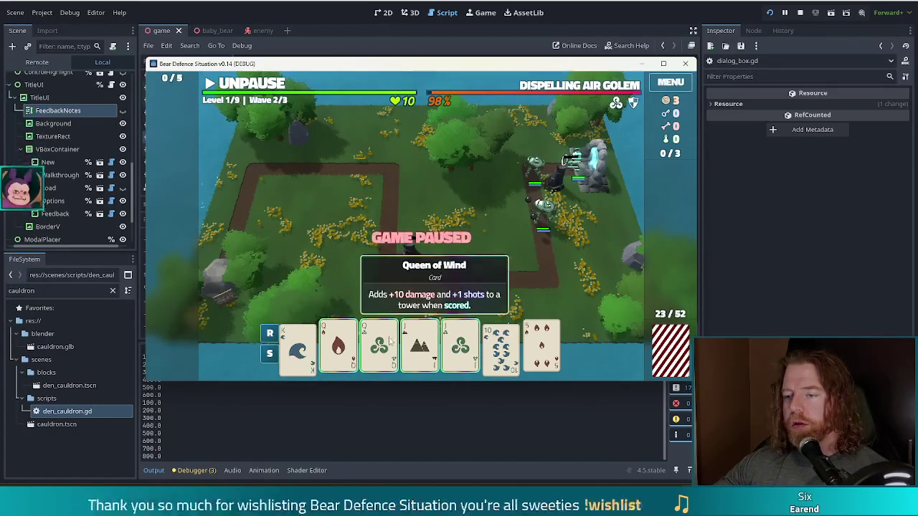
click(393, 350)
click(380, 307)
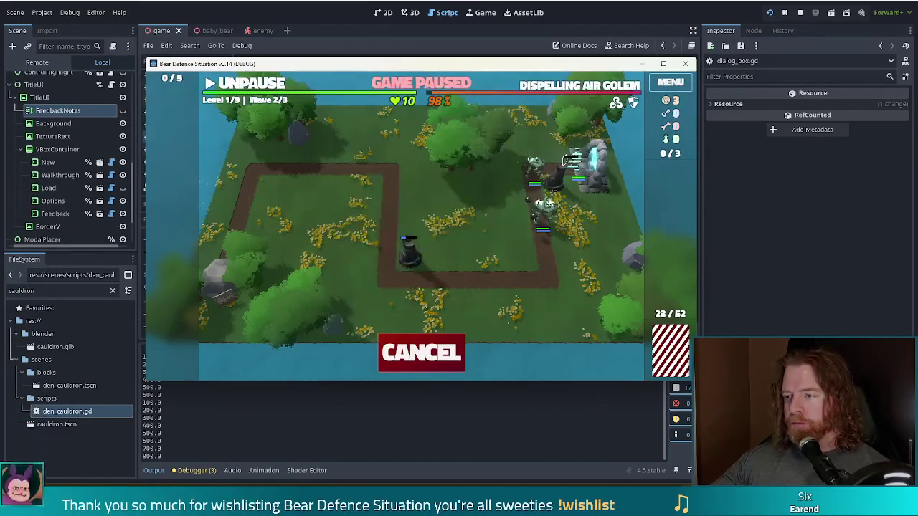
click(562, 195)
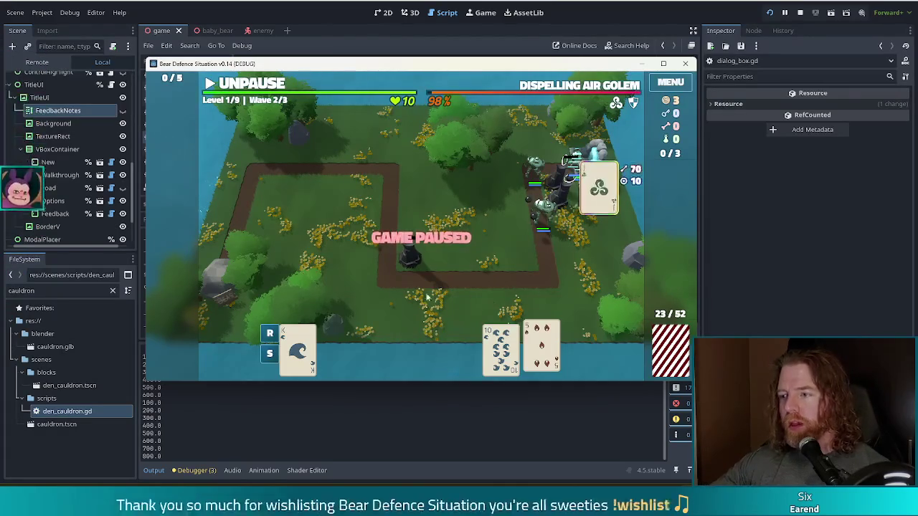
Discard the King of Earth and 7 of Fire from the hand
mouse_move(531, 360)
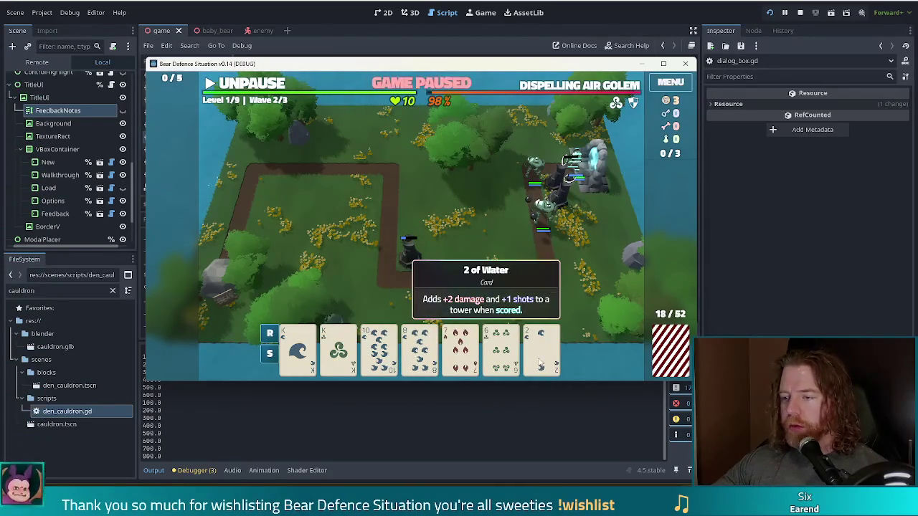
click(460, 351)
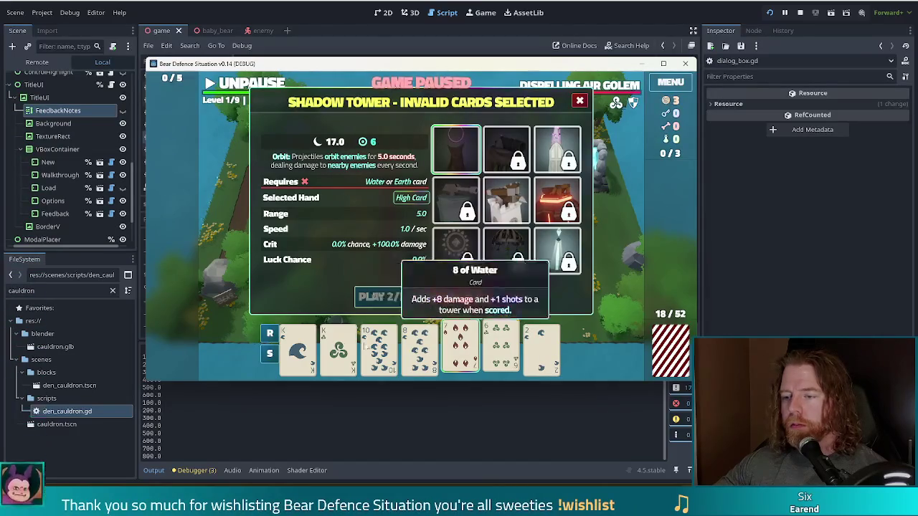
click(337, 348)
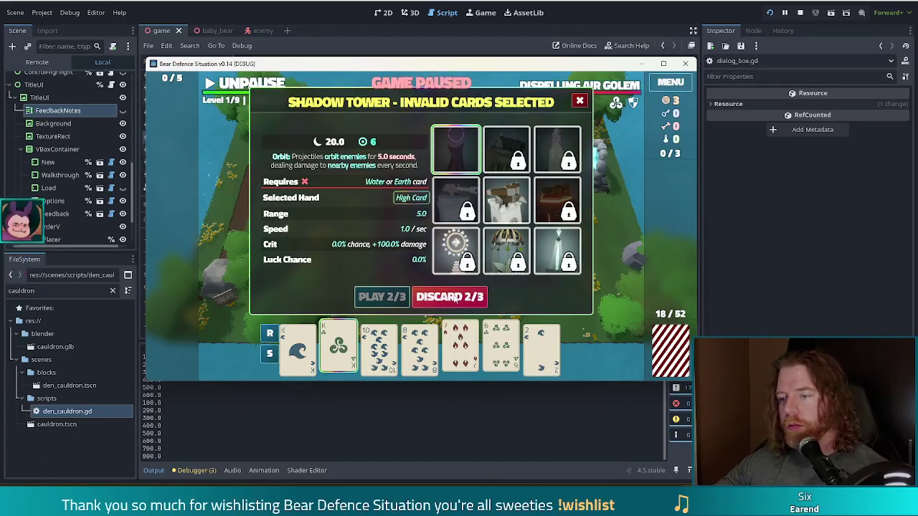
click(453, 296)
Select a Water Flush of Ace, King, 10, 8 and 2, close the build panel, and resume
click(308, 350)
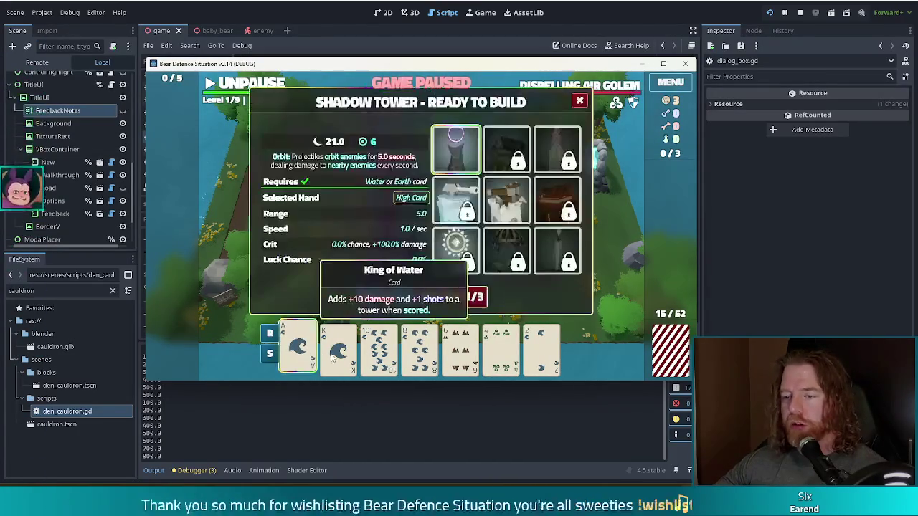
click(338, 352)
click(379, 351)
click(420, 352)
click(543, 351)
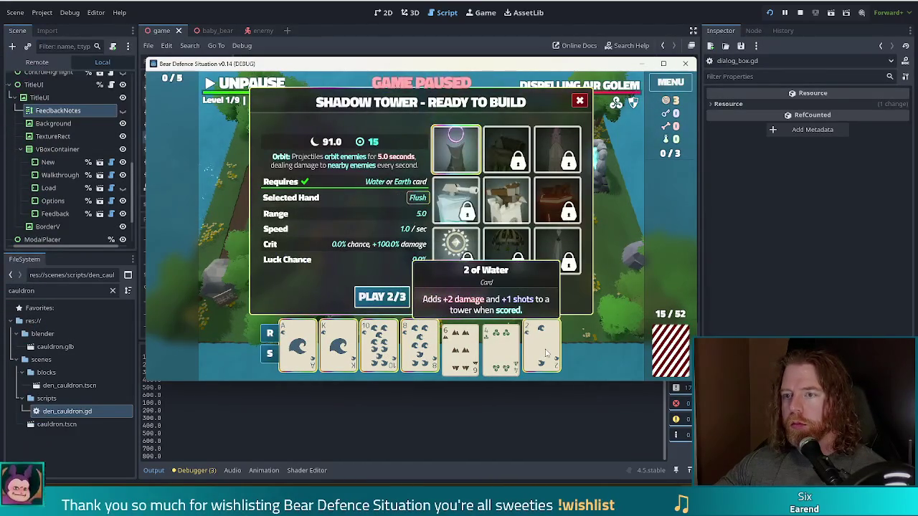
key(Escape)
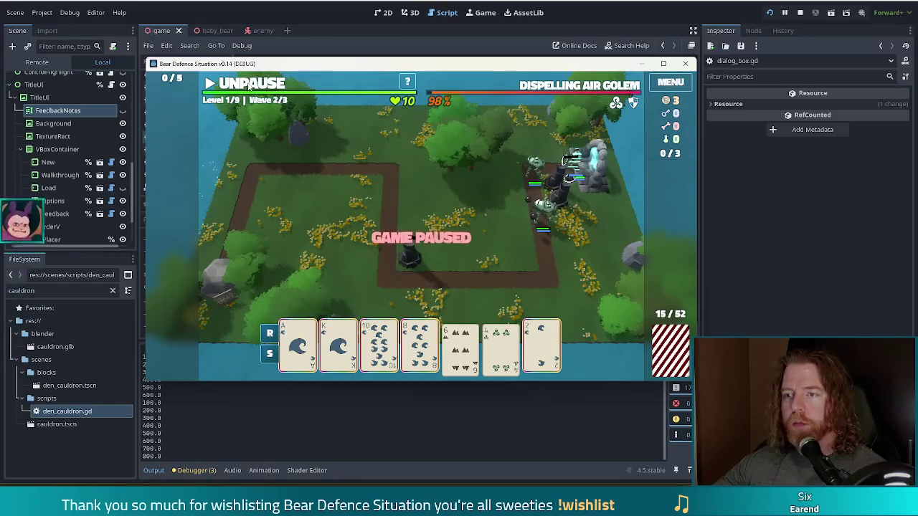
click(249, 86)
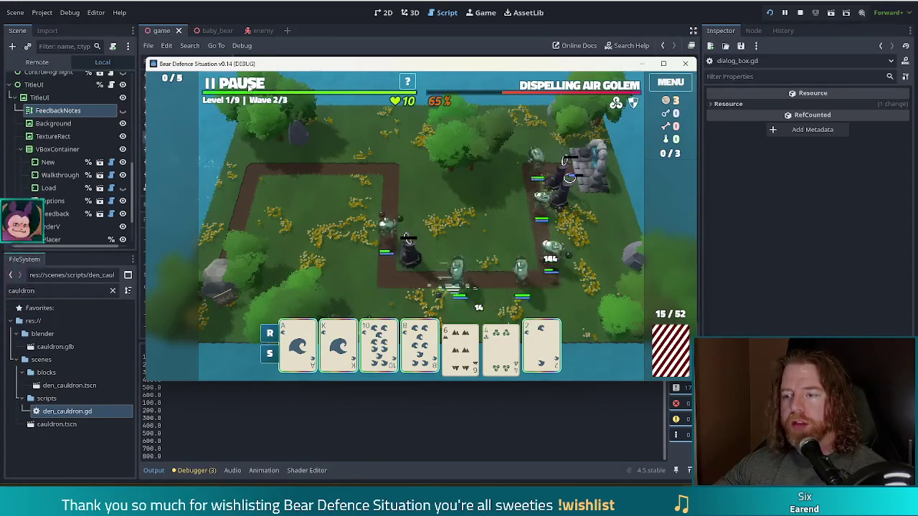
Pause and build a Shadow Tower from the Ace of Water in the map's middle
click(248, 85)
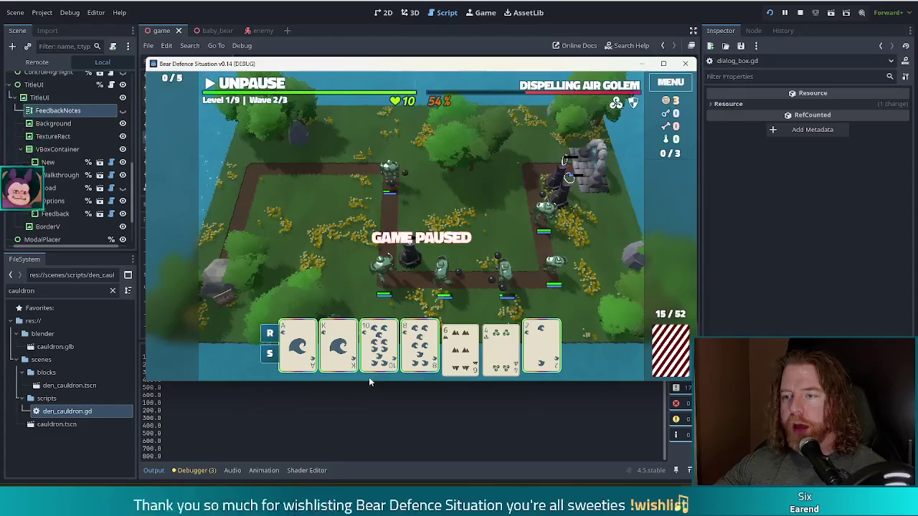
click(310, 349)
click(380, 296)
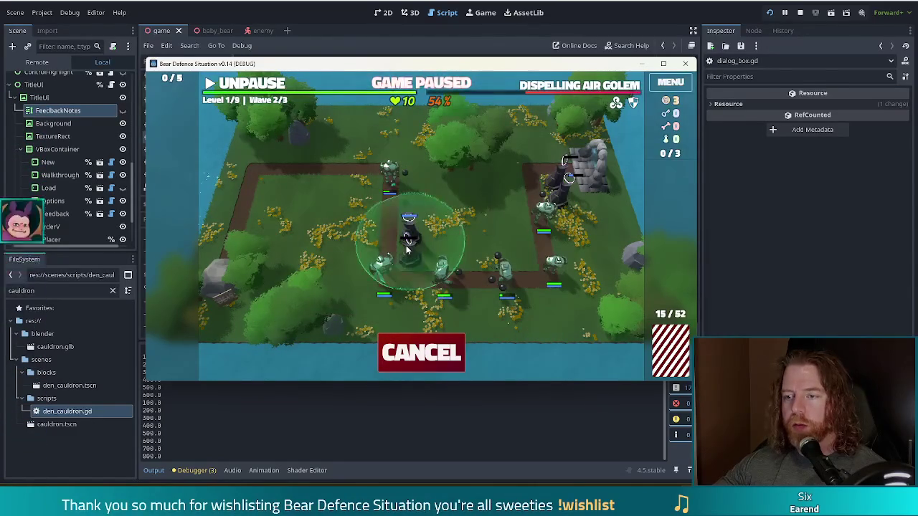
click(406, 247)
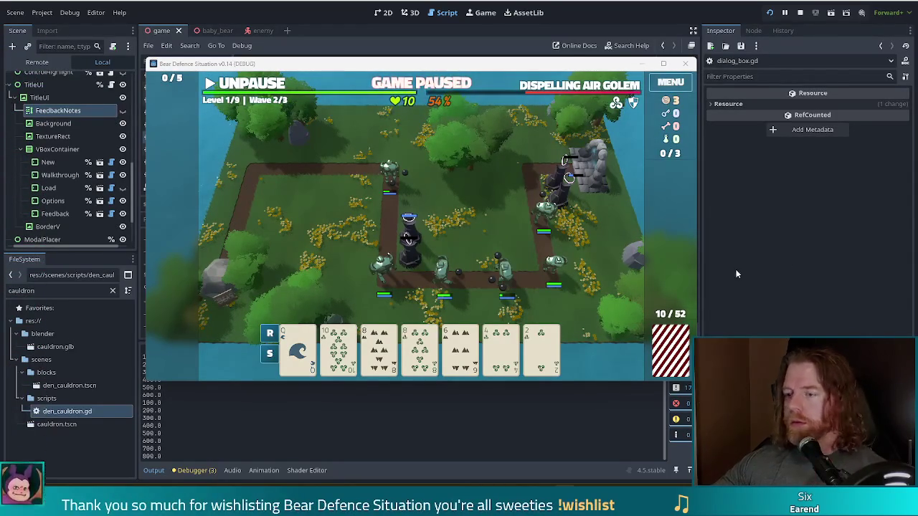
Select the 6 of Earth and view the full deck overview
click(459, 347)
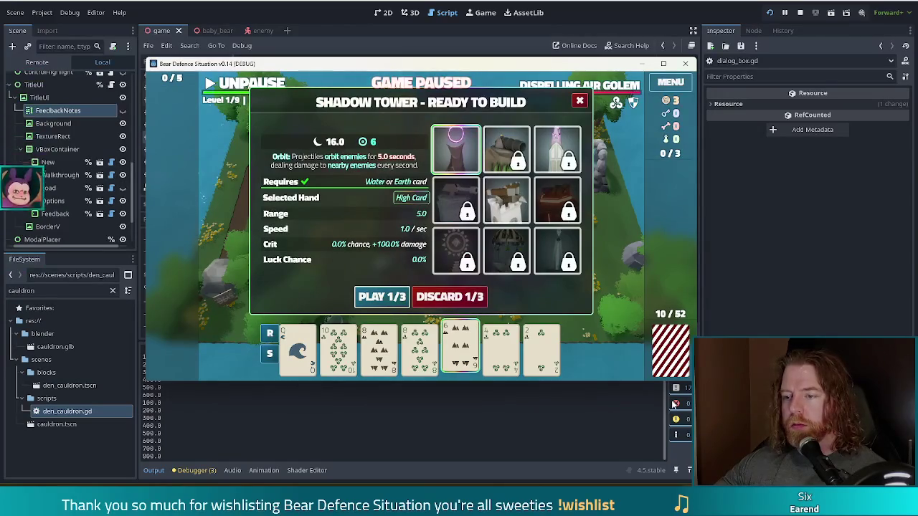
mouse_move(393, 340)
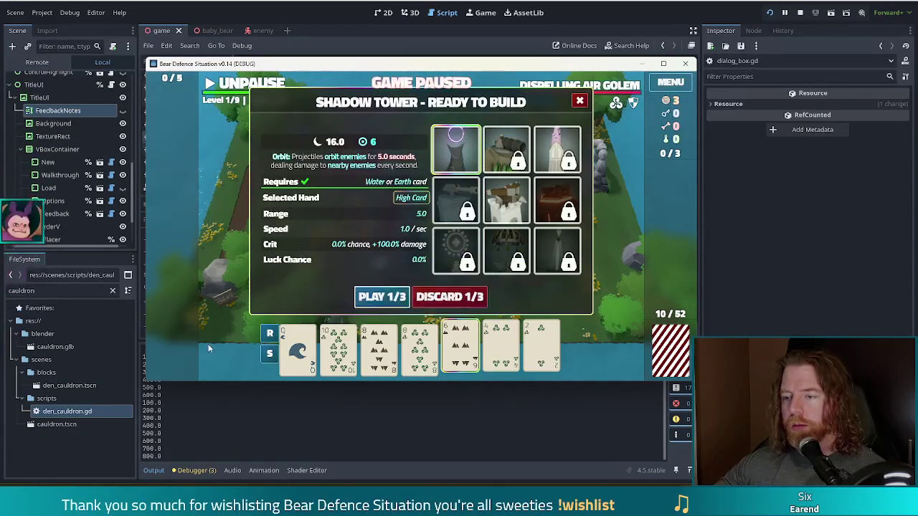
click(673, 345)
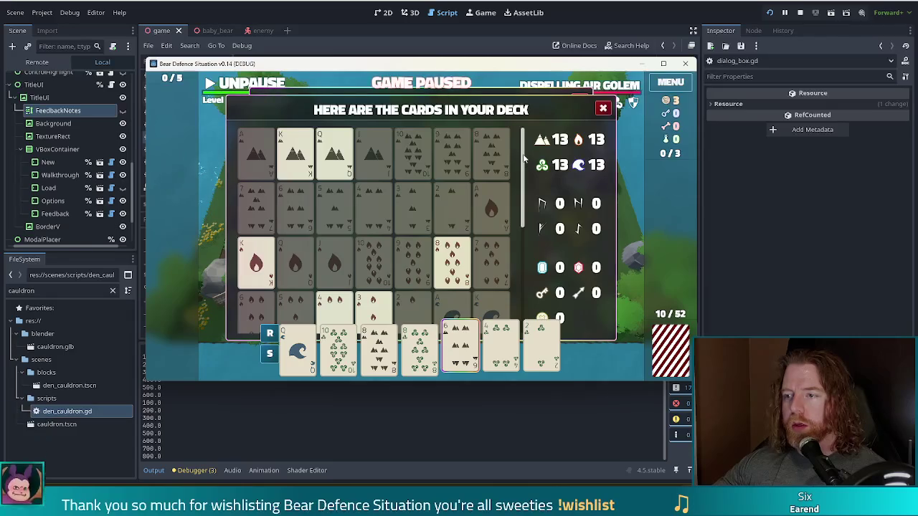
Scroll through the deck overview, then close it
scroll(524, 159, down, 5)
scroll(520, 144, up, 5)
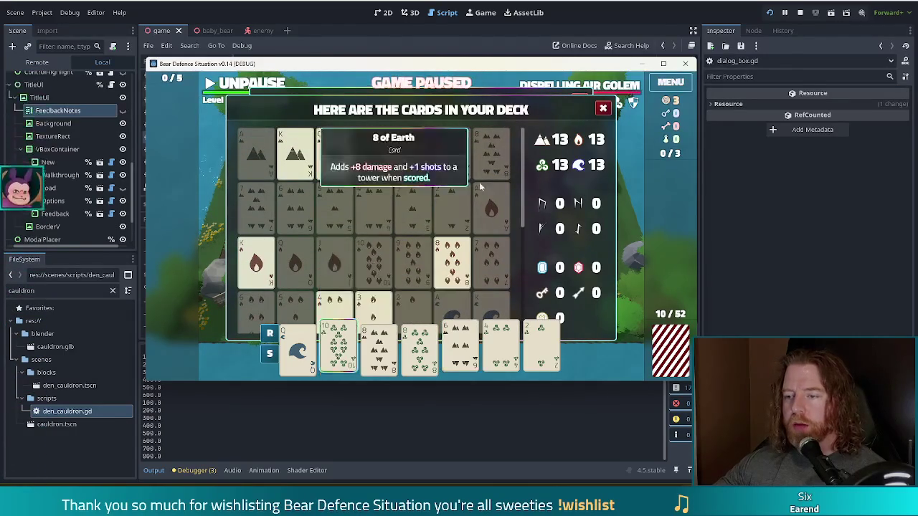
scroll(516, 165, down, 2)
scroll(516, 159, up, 2)
scroll(506, 259, down, 3)
scroll(502, 155, up, 3)
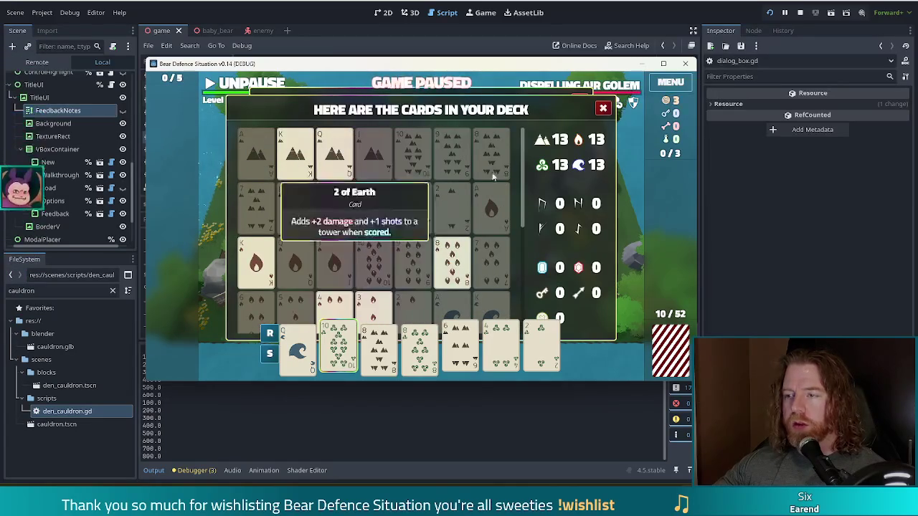
click(603, 109)
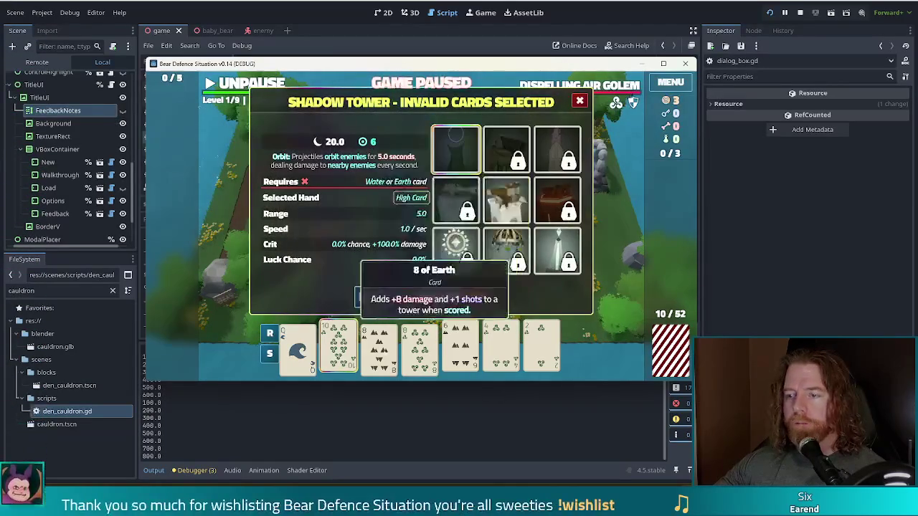
Discard the 10, play a Two Pair tower at the upper path corner, and unpause
click(460, 301)
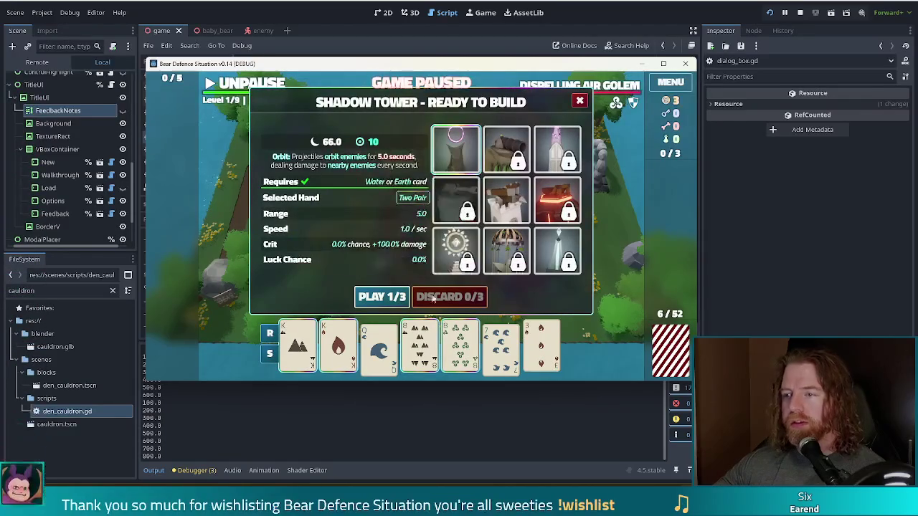
click(380, 296)
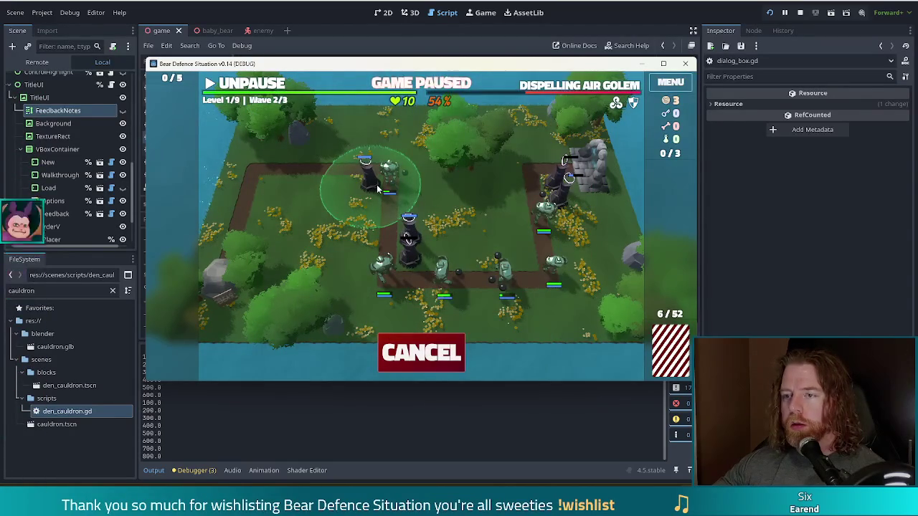
click(378, 189)
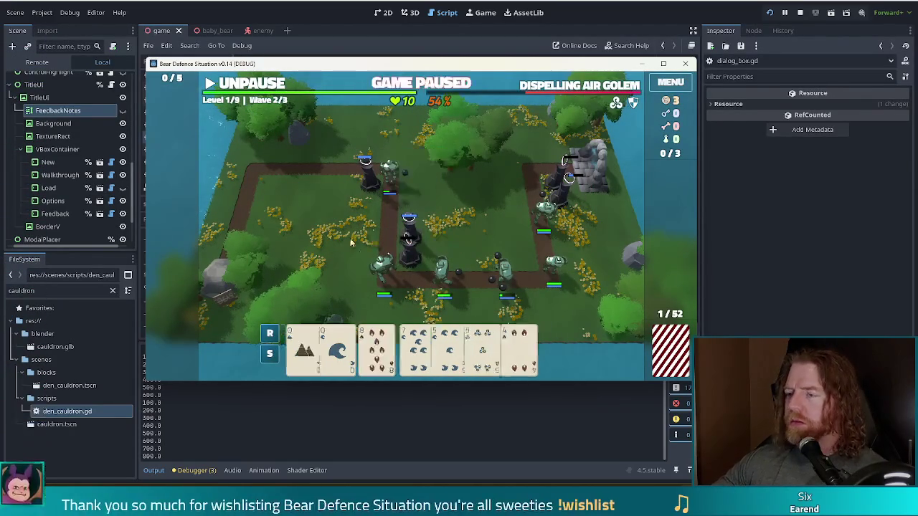
click(242, 84)
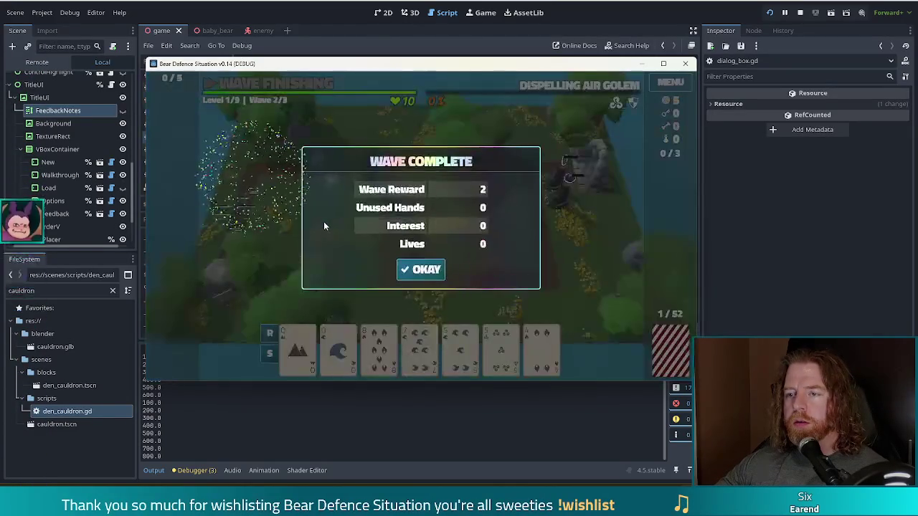
Dismiss the Wave 2 Complete summary with its reward of 2 to reach Wave 3/3
click(428, 272)
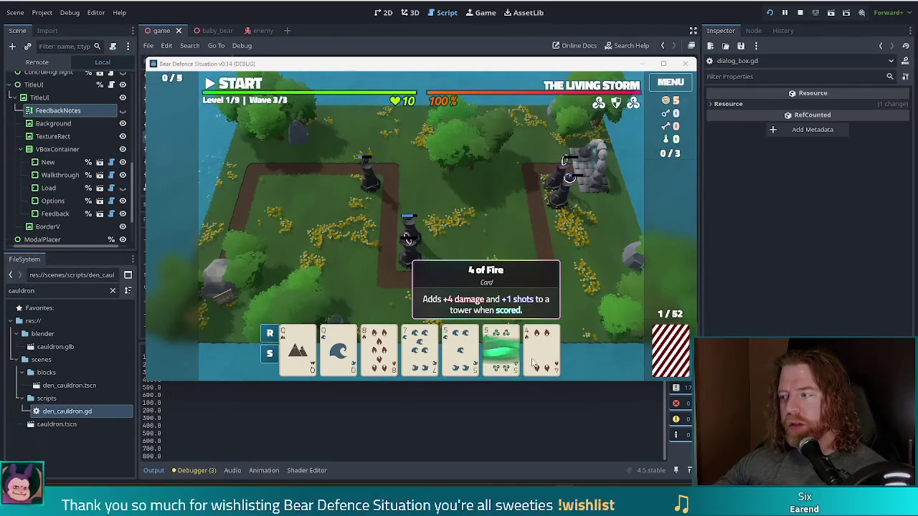
Discard the 5 of Wind and 5 of Water, then select the 9 of Water as a High Card
click(500, 348)
click(476, 362)
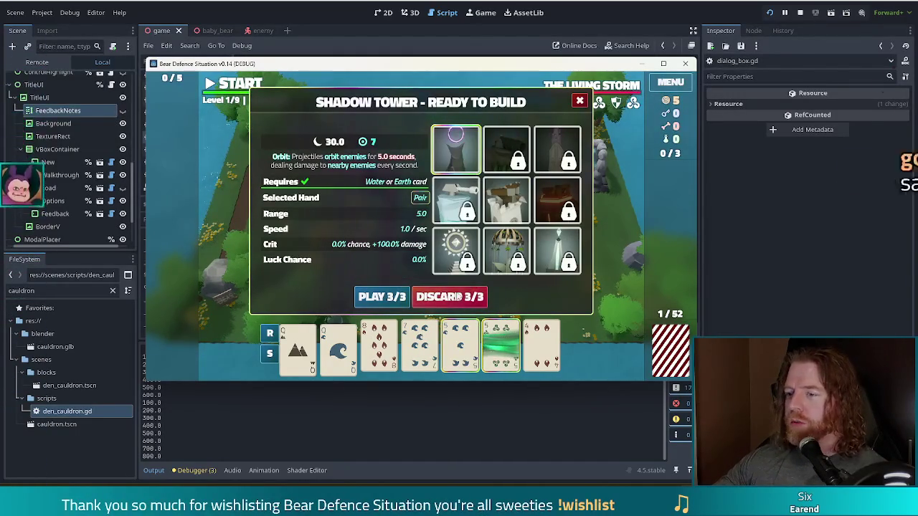
click(453, 294)
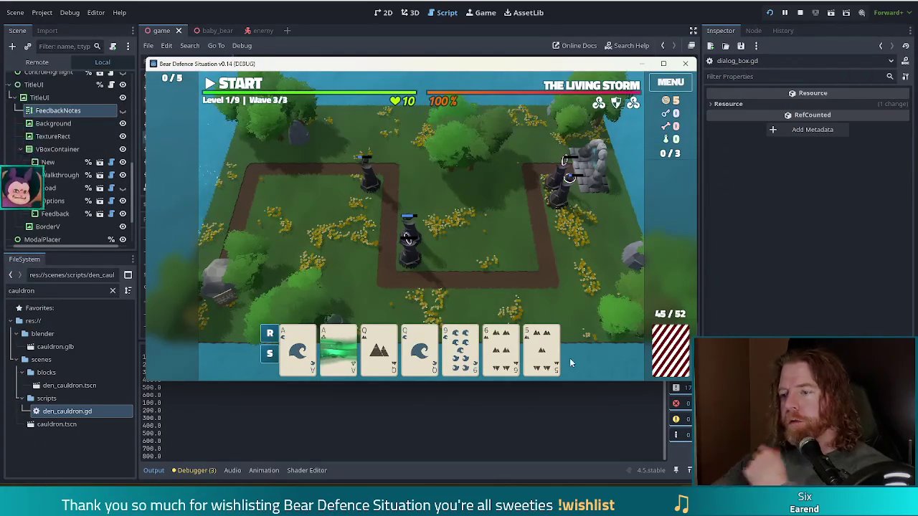
click(465, 349)
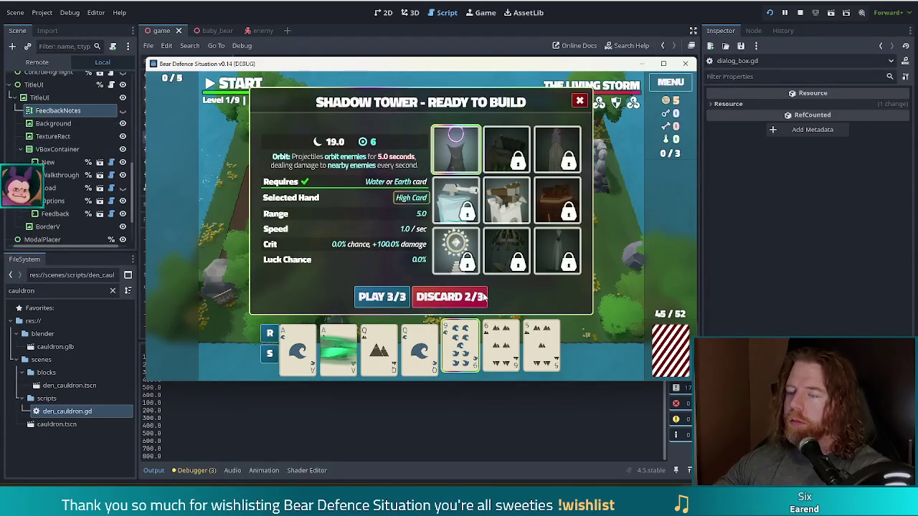
Discard the selected card to draw a fresh hand
click(482, 295)
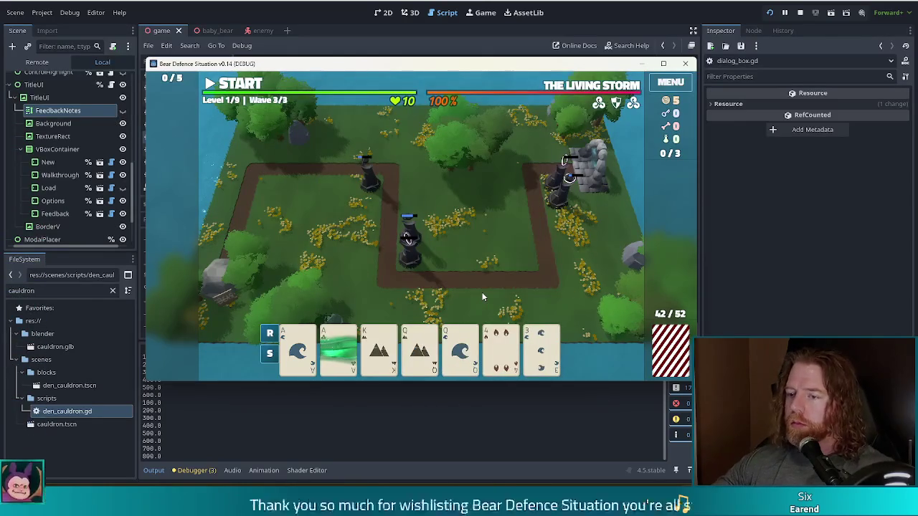
click(500, 348)
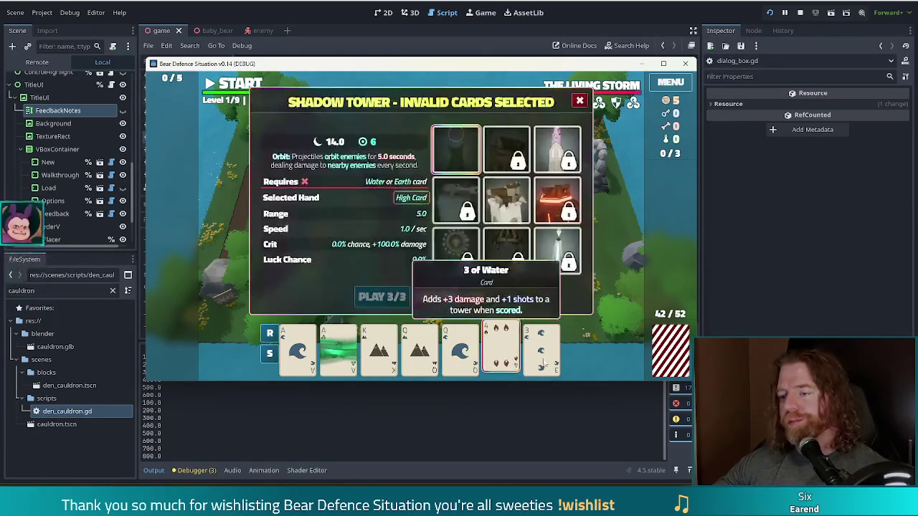
click(500, 352)
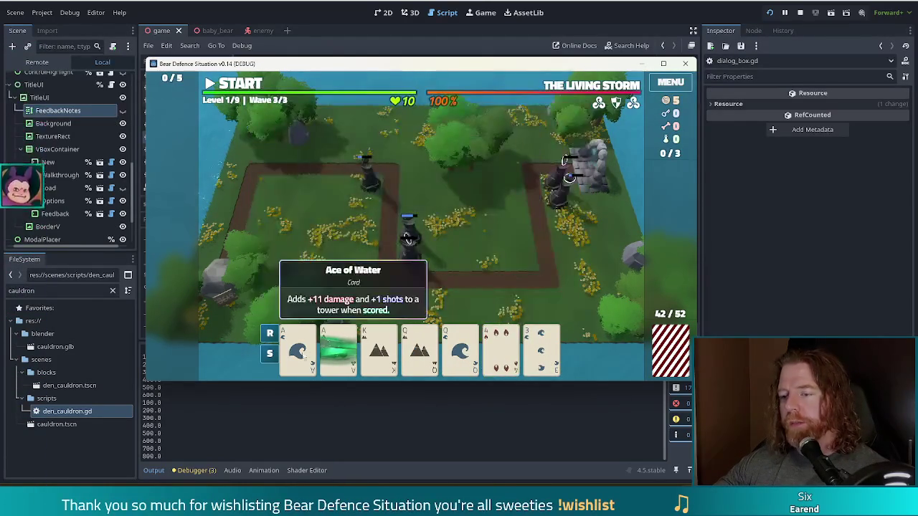
Play a Two Pair of Aces and Queens as a Shadow Tower beside the right-hand path
click(297, 350)
click(338, 350)
click(421, 362)
click(461, 358)
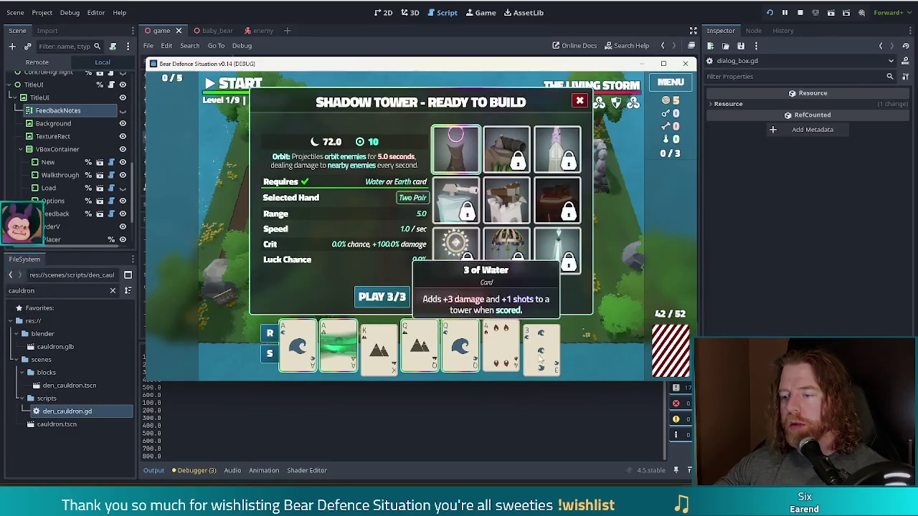
click(394, 301)
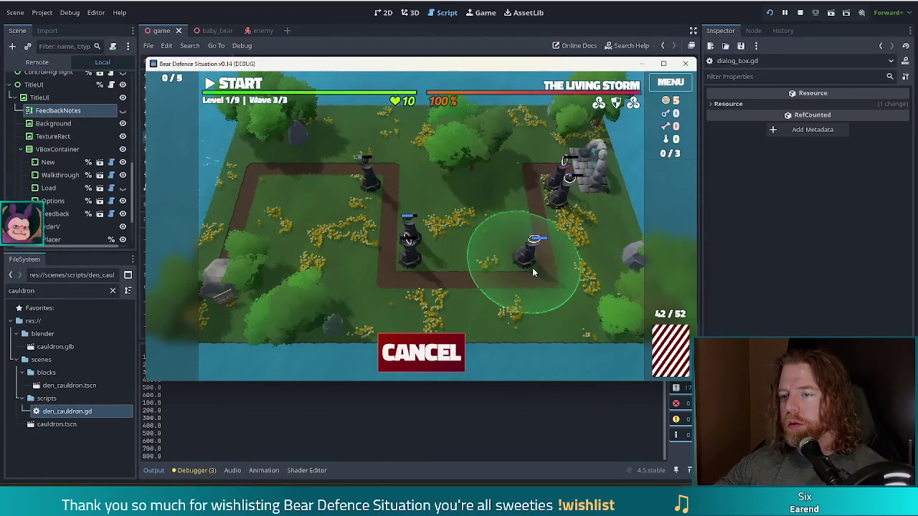
click(556, 221)
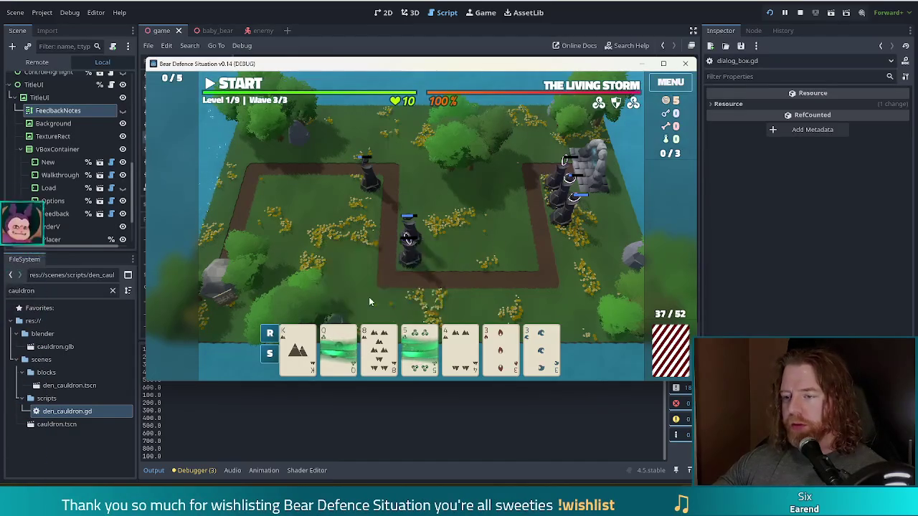
Build a Shadow Tower from the pair of 3s (Fire and Water)
click(343, 342)
click(420, 350)
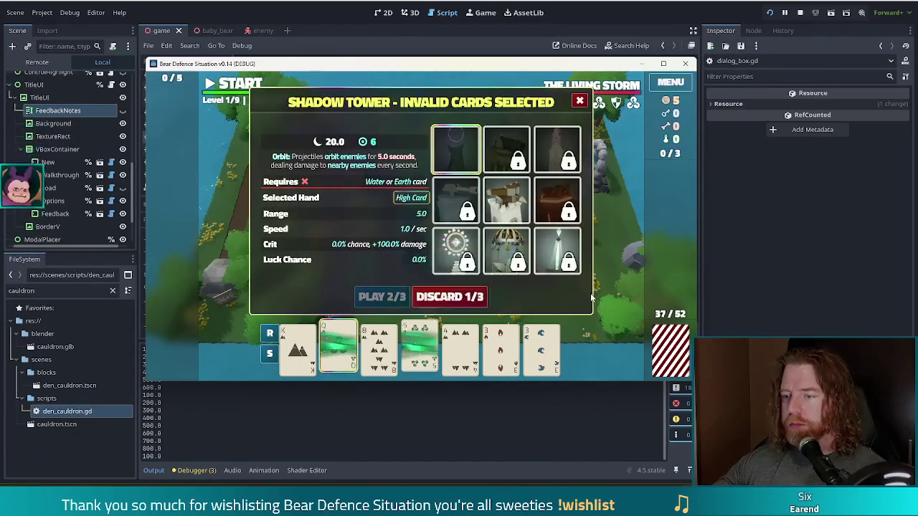
click(500, 349)
click(541, 349)
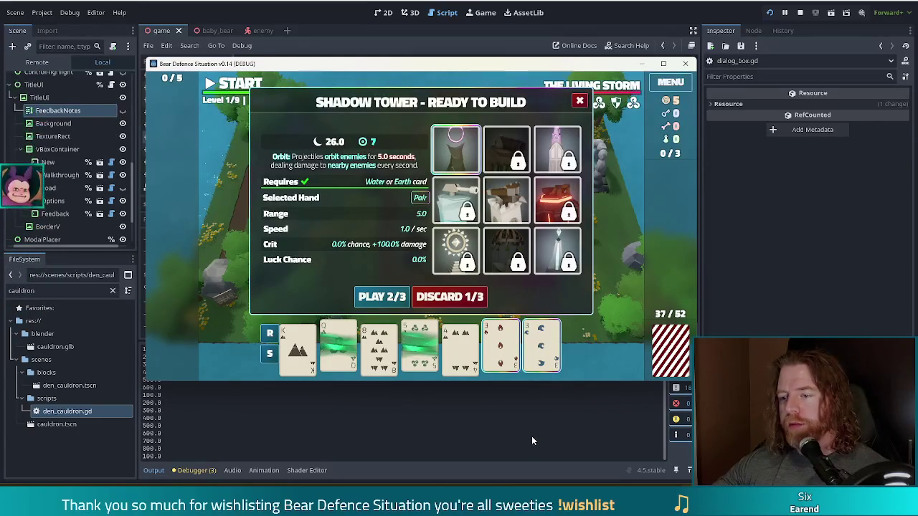
key(Return)
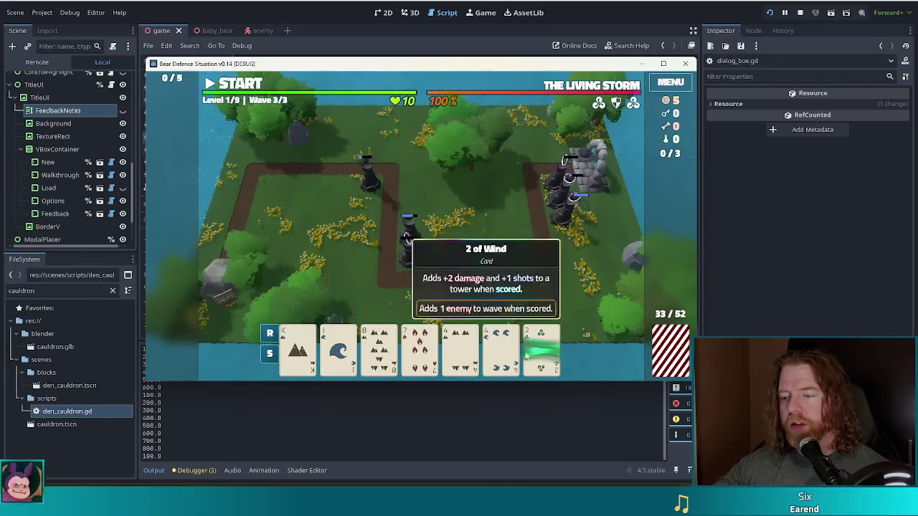
Select the 4 of Water and 4 of Earth and choose the Ballista Tower build
click(523, 346)
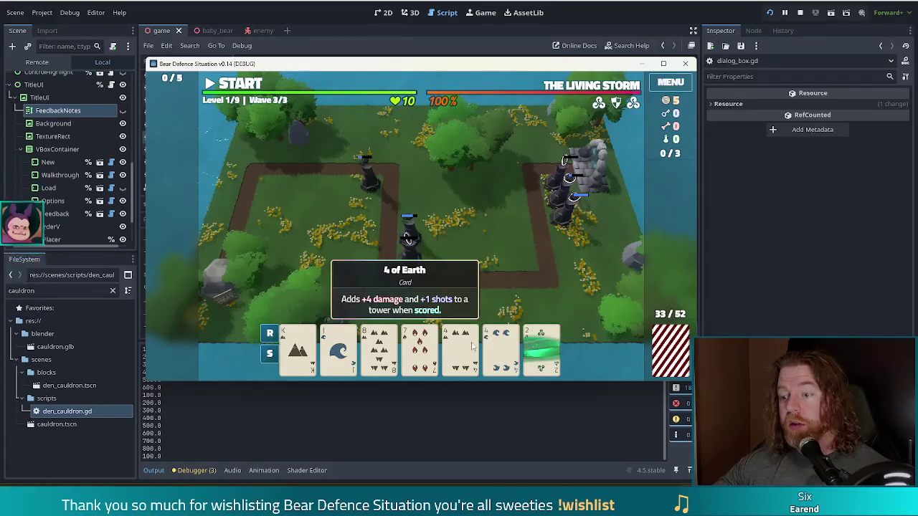
click(462, 350)
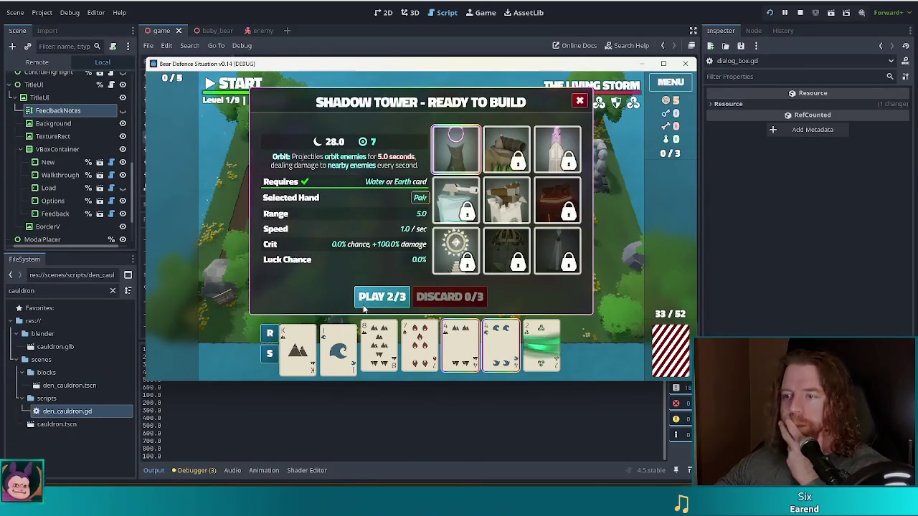
click(504, 203)
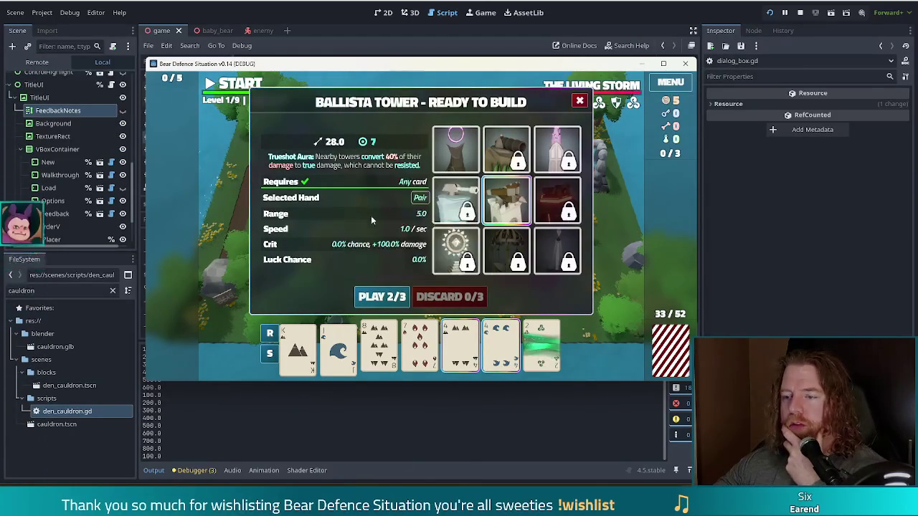
Place the Ballista Tower at the path's upper-left corner, check the 9 of Earth, then start the wave
click(381, 296)
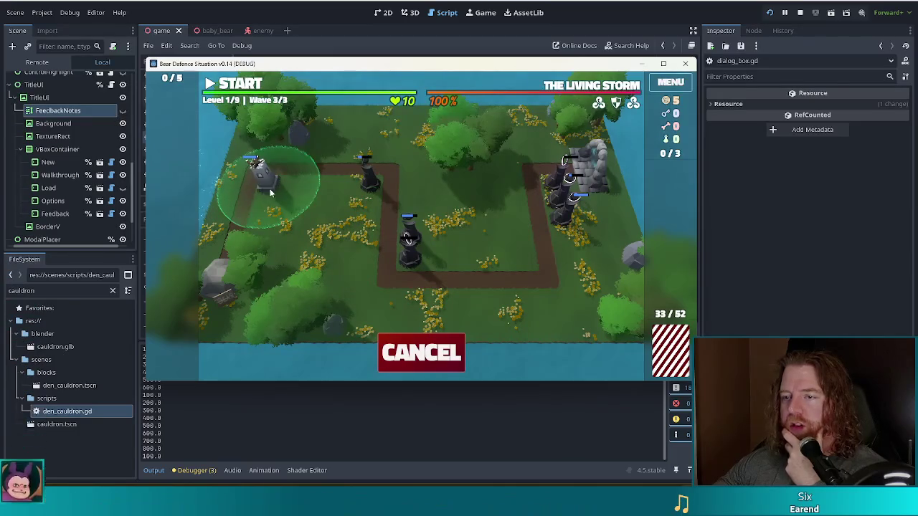
click(263, 189)
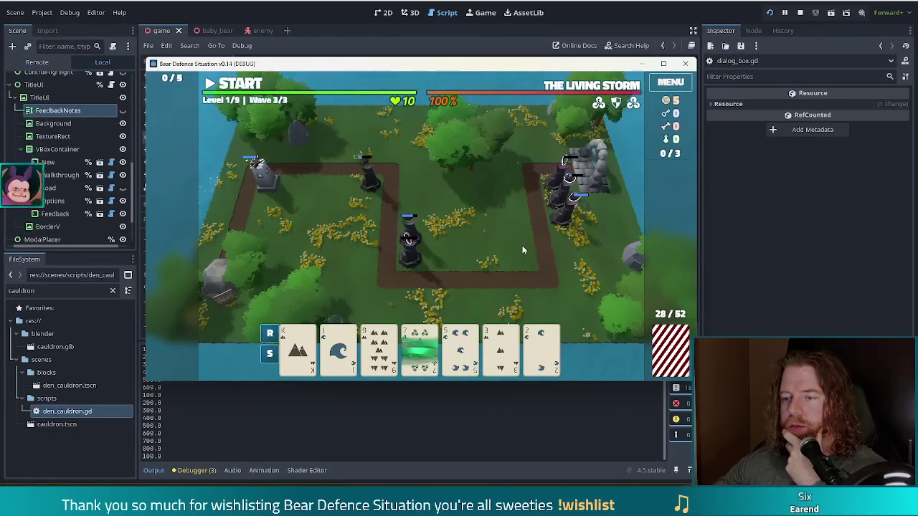
mouse_move(373, 331)
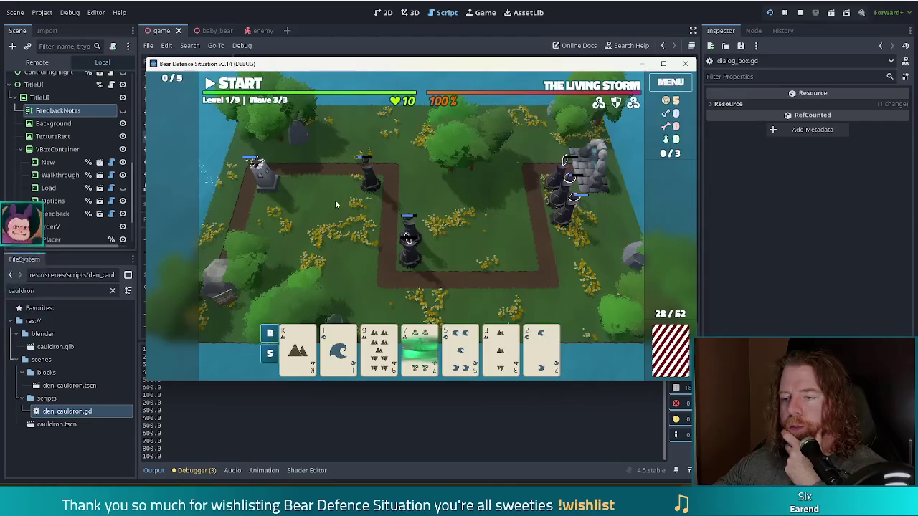
click(383, 345)
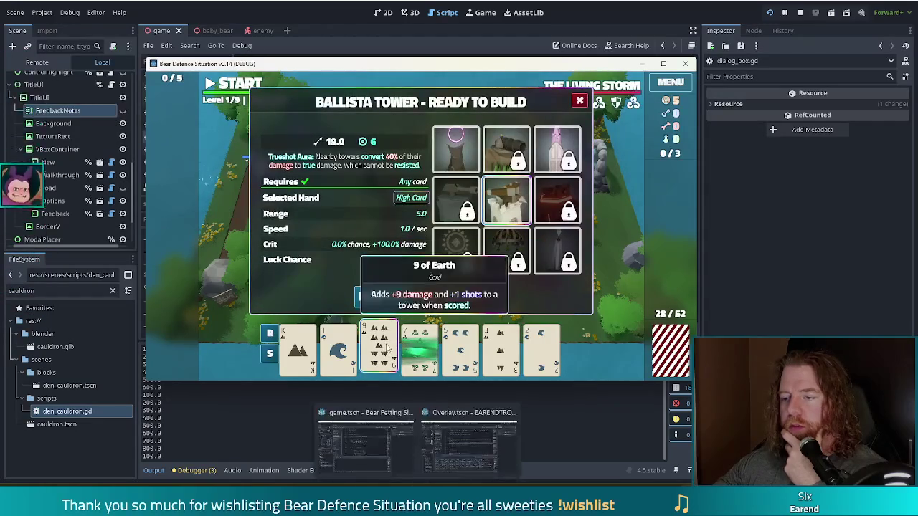
click(387, 347)
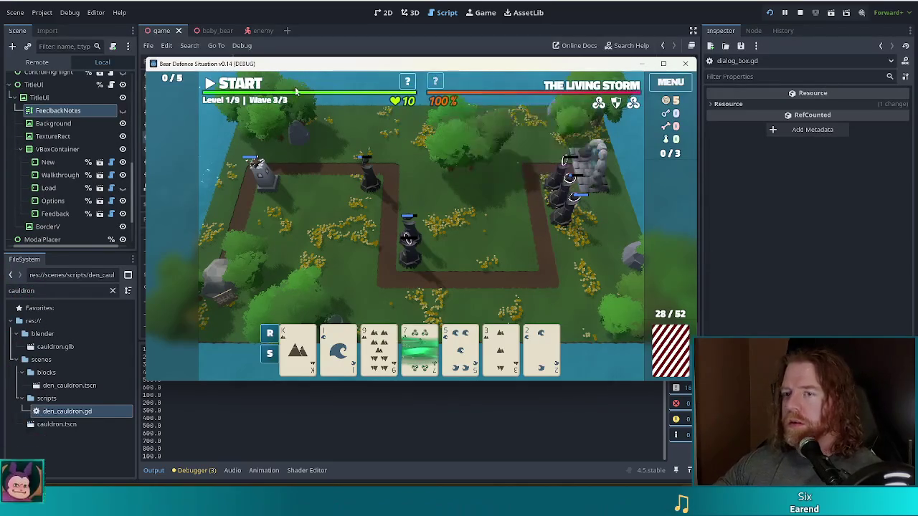
click(245, 82)
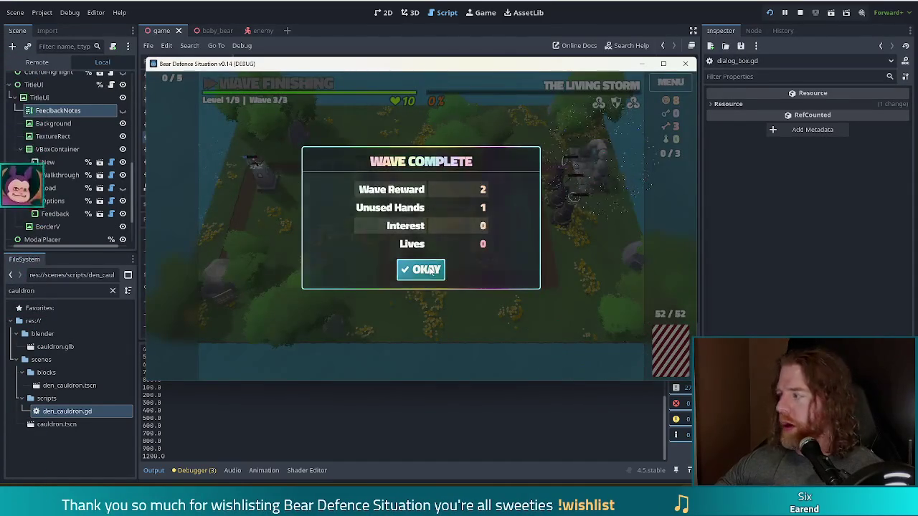
Dismiss the wave summary and upgrade the Shadow Tower to level 2 with the Shots upgrade
click(427, 270)
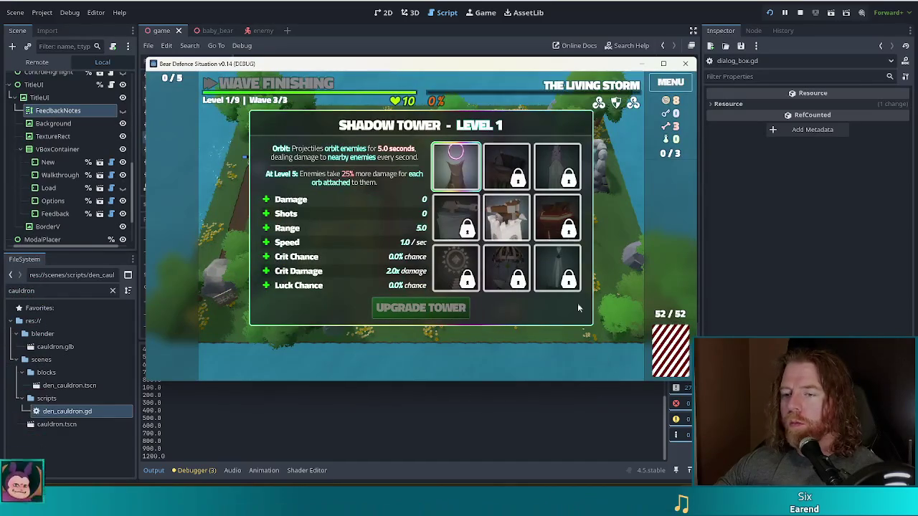
click(353, 217)
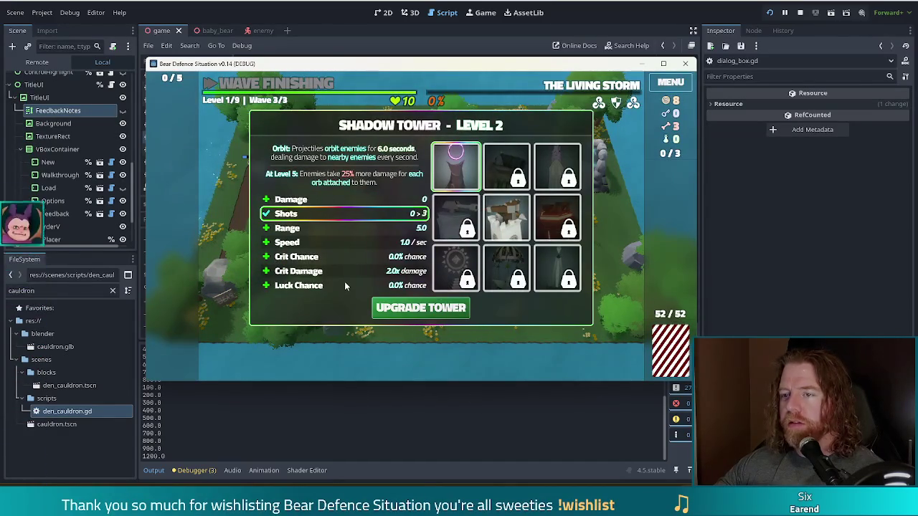
click(420, 313)
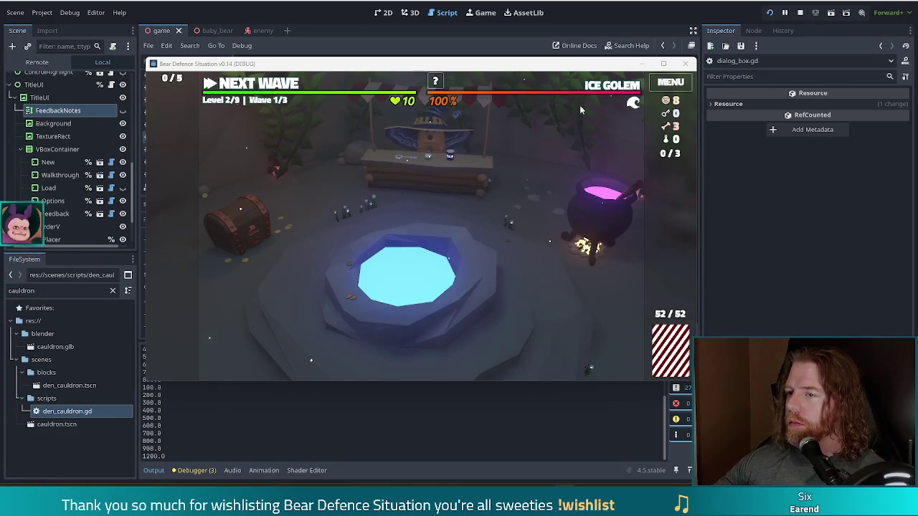
Take the Blackjack wish from the Wishing Well and add one bone to the cauldron
click(434, 262)
click(527, 282)
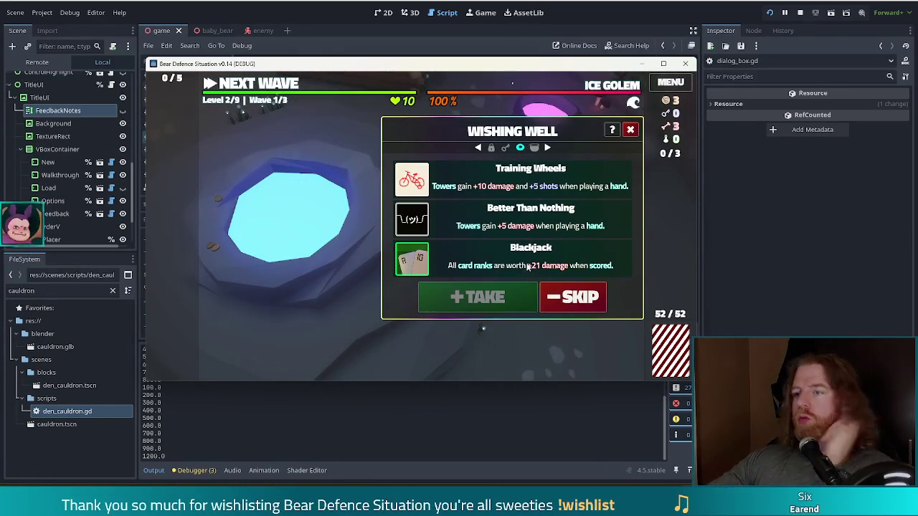
click(477, 266)
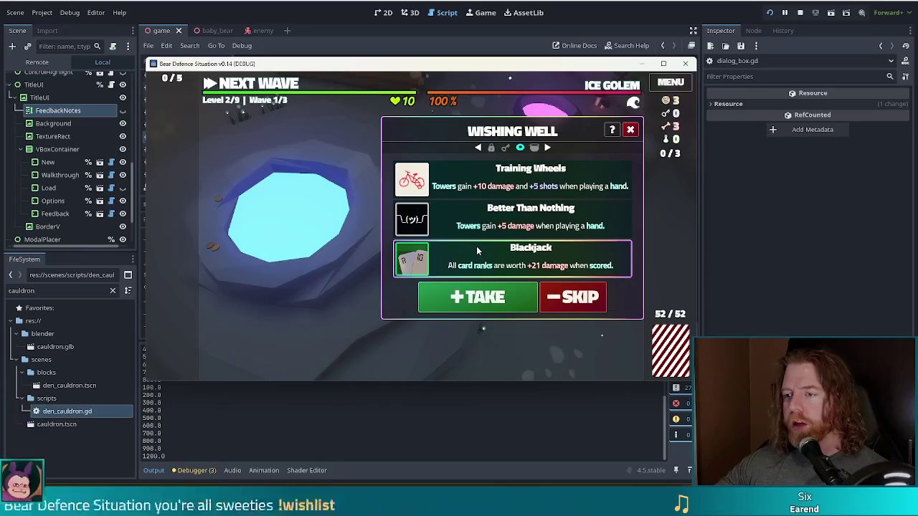
click(482, 299)
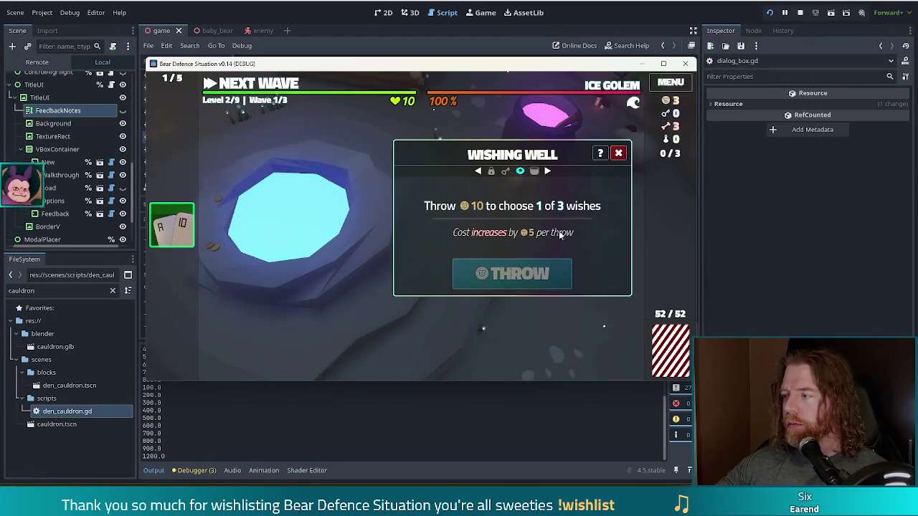
click(618, 153)
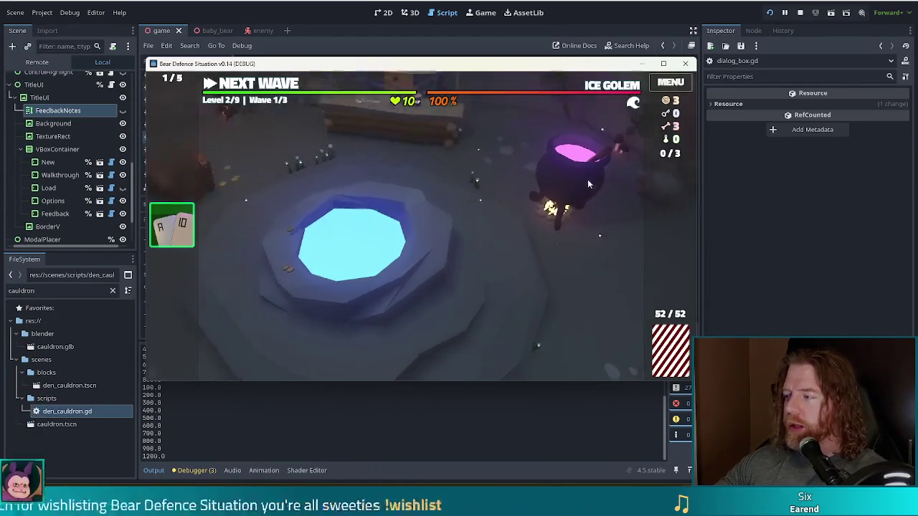
click(609, 211)
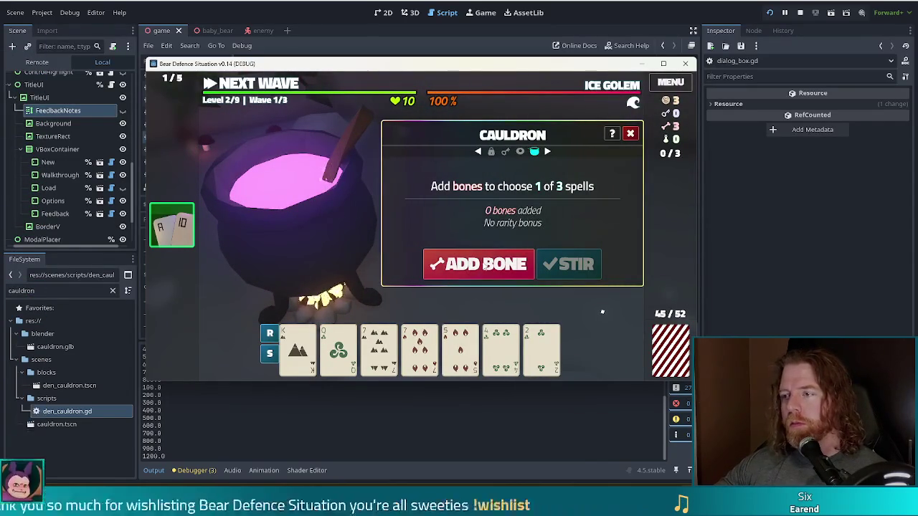
click(486, 261)
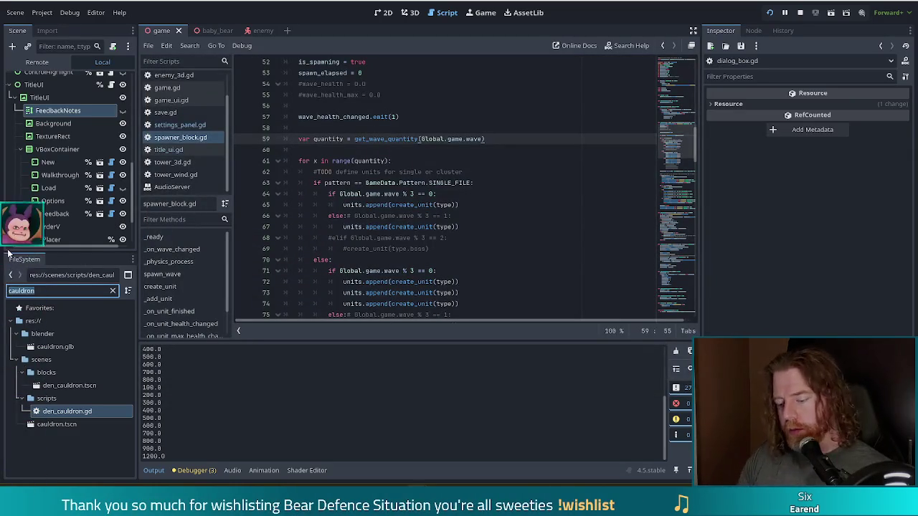
Filter the FileSystem for 'fehu' and open inscribe_fehu.tres in the Inspector
text(fh)
key(BackSpace)
key(BackSpace)
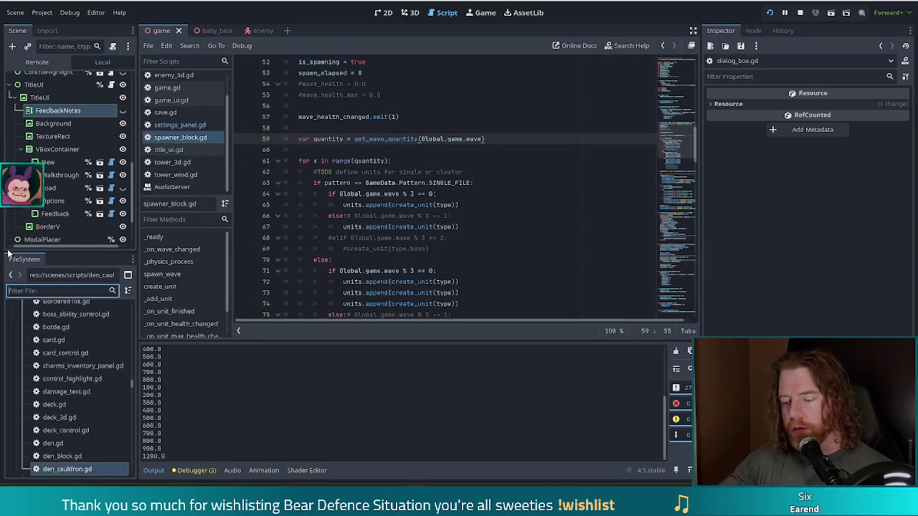
text(fehu)
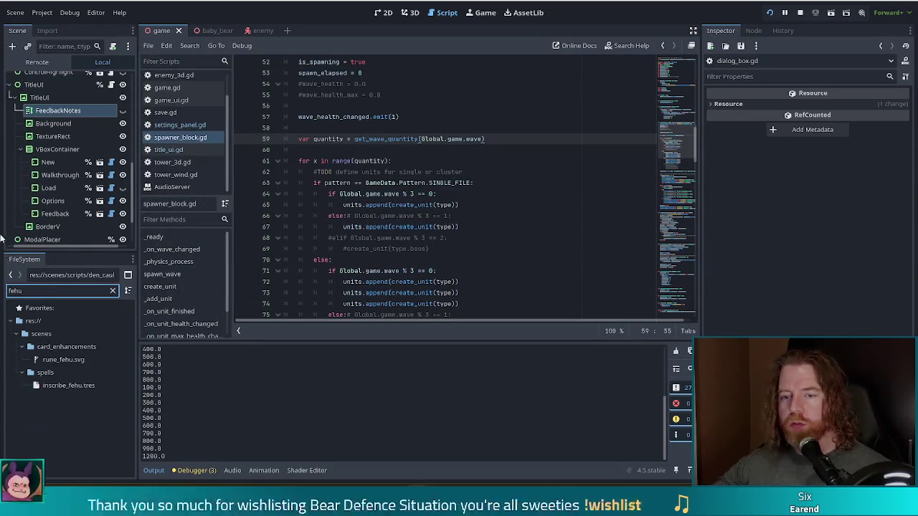
click(67, 386)
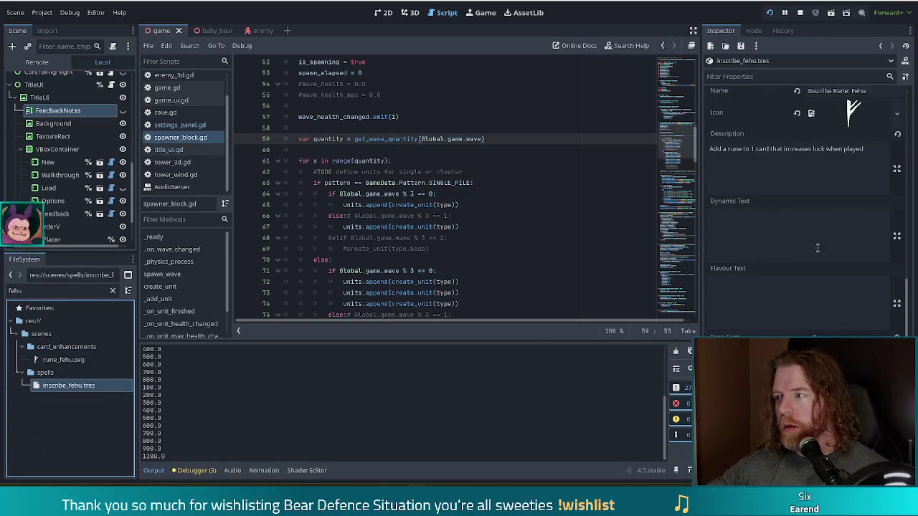
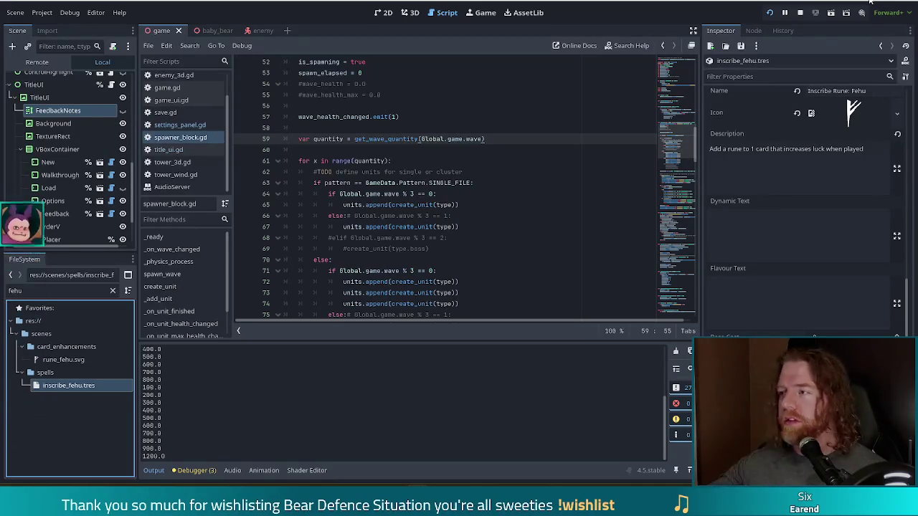
Return to the running game, stir the cauldron, and turn the King into a Sapphire card
click(862, 3)
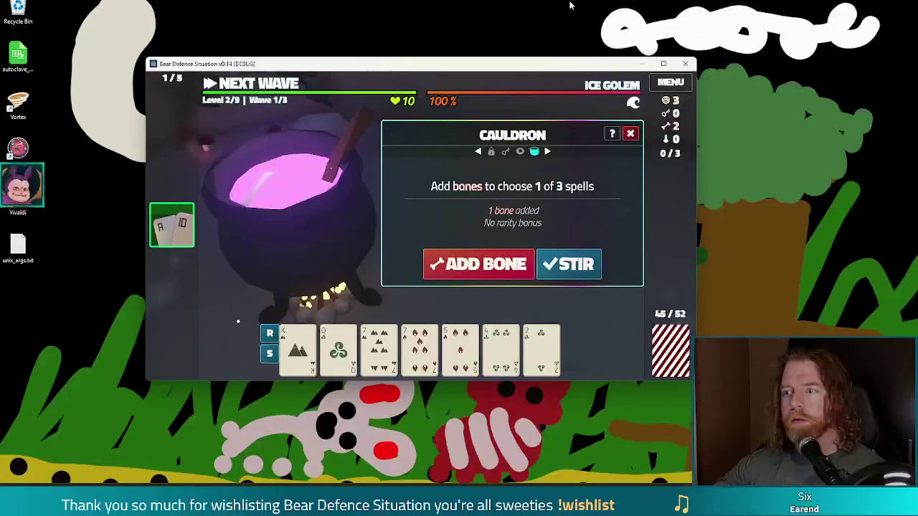
mouse_move(380, 506)
click(380, 459)
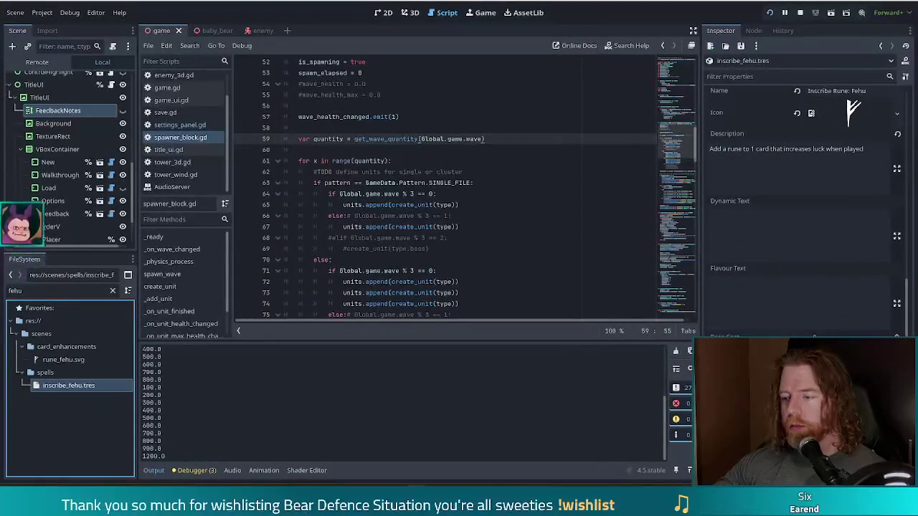
key(alt+Tab)
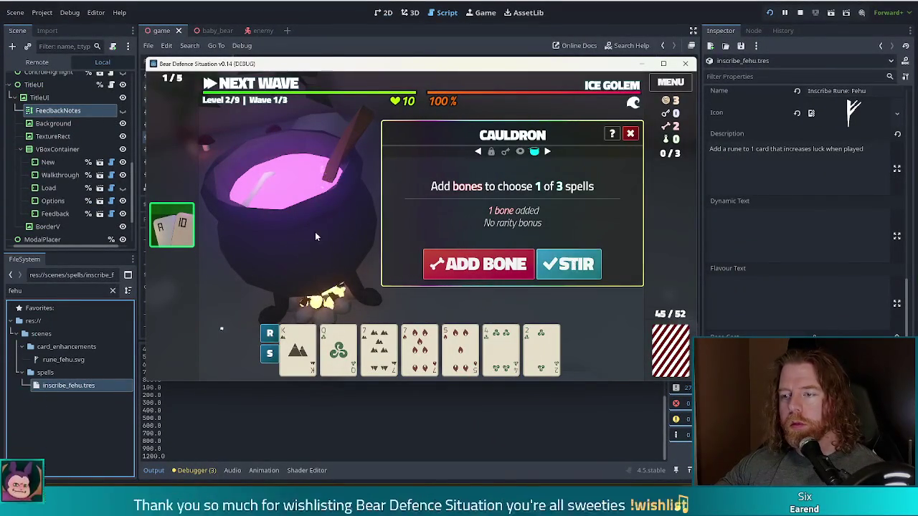
click(566, 264)
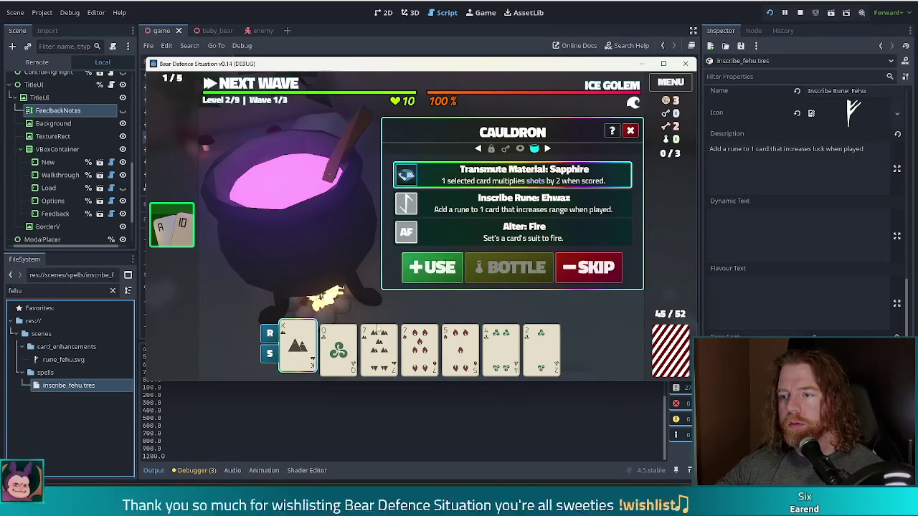
click(432, 267)
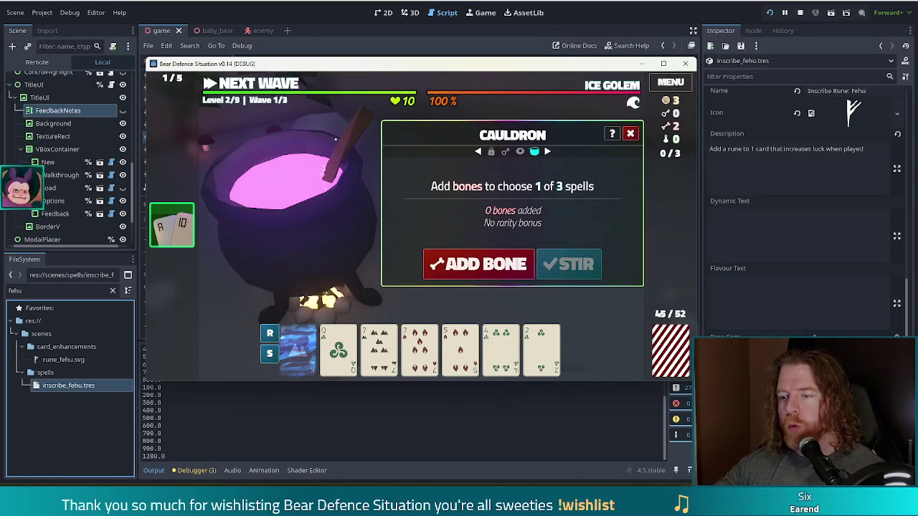
Add a bone, stir again, and cast Alter: Earth on the Queen card
click(472, 264)
click(570, 265)
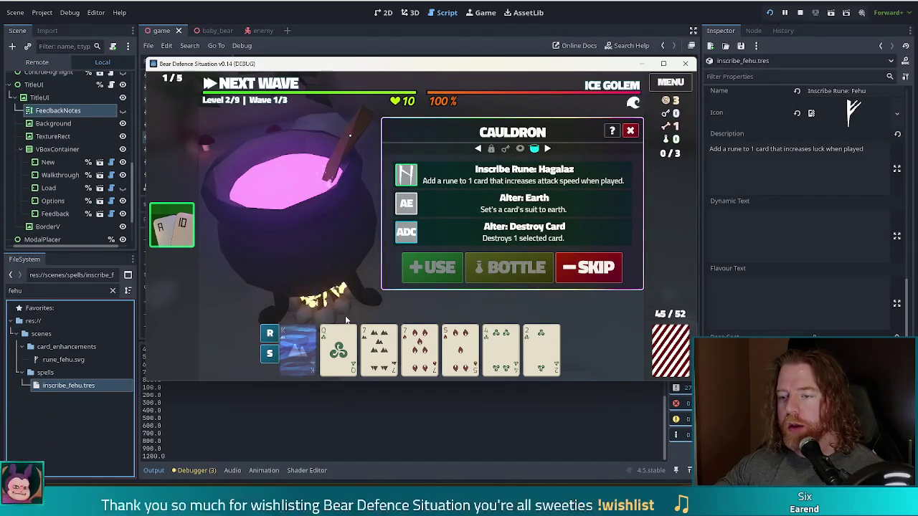
click(338, 350)
click(496, 214)
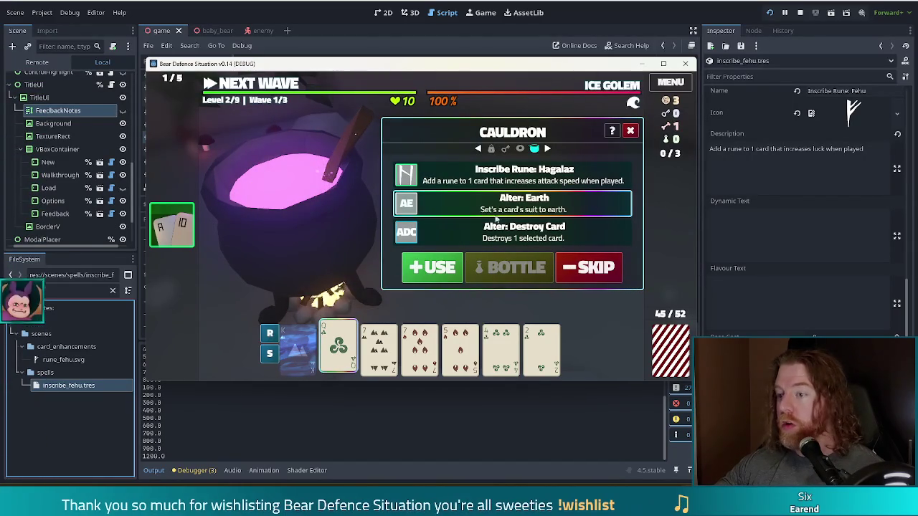
click(436, 271)
Add a bone, stir, inscribe the Fehu rune on the King of Earth, and close the cauldron
click(487, 265)
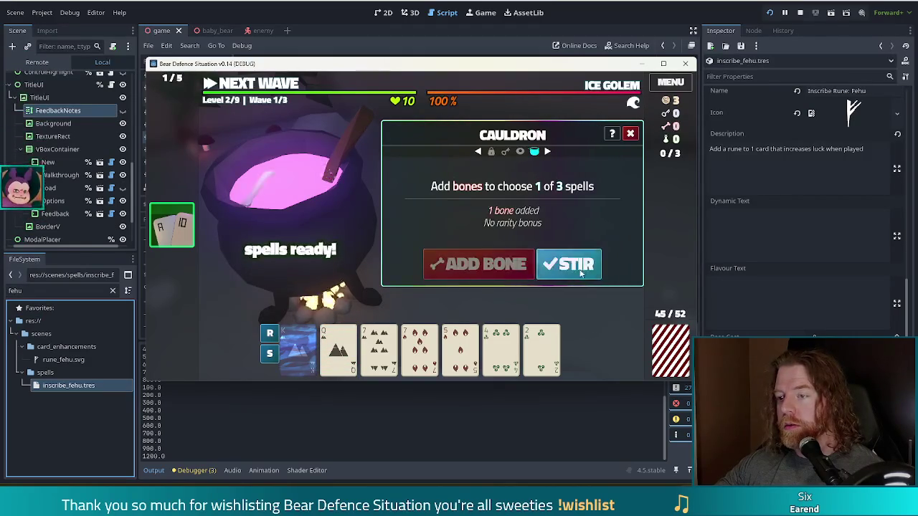
click(572, 265)
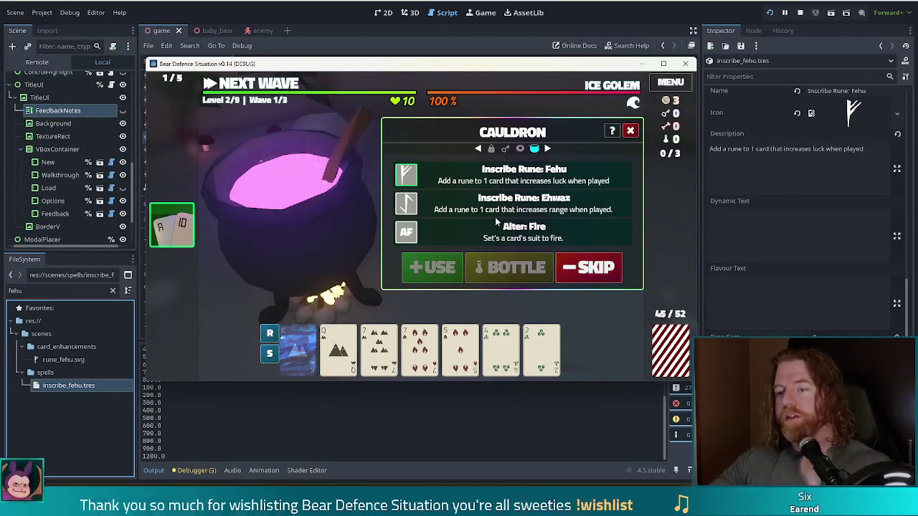
click(298, 348)
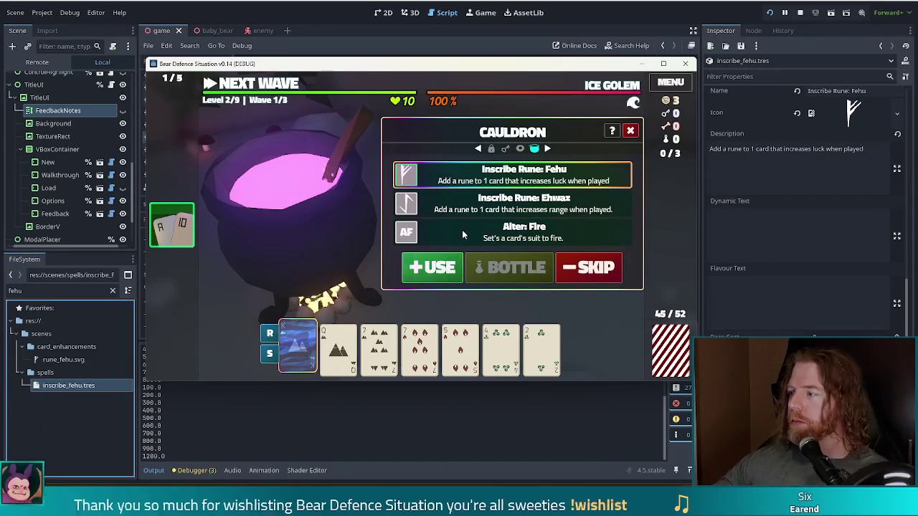
click(435, 269)
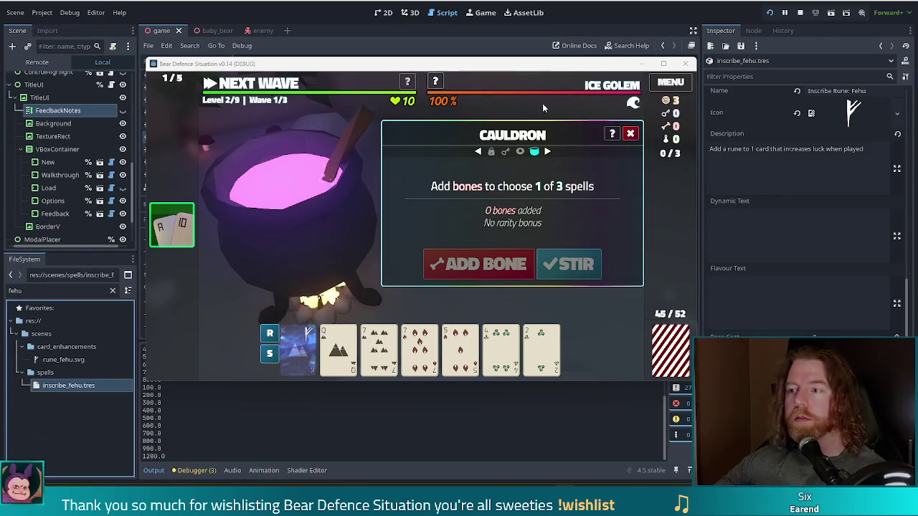
click(630, 133)
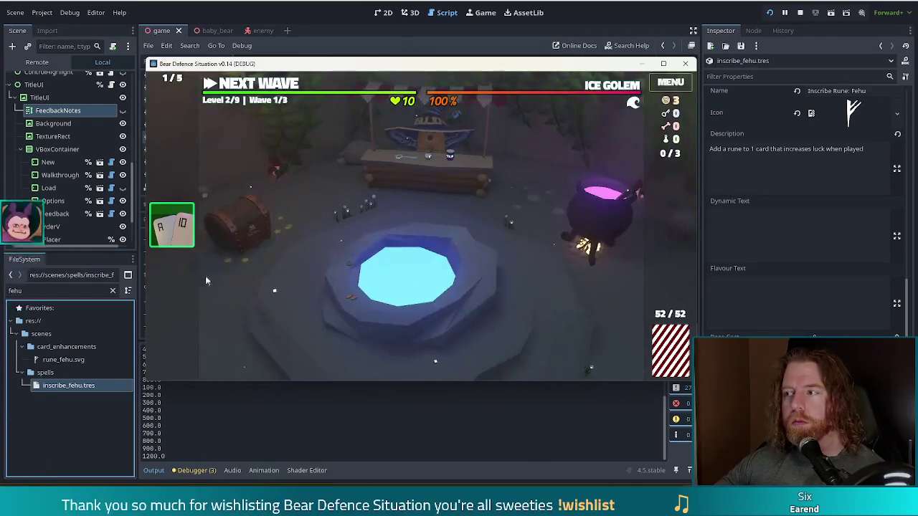
Leave the cauldron for the Level 2 map and pick the 7 of Fire to open the Ballista Tower build panel
click(589, 215)
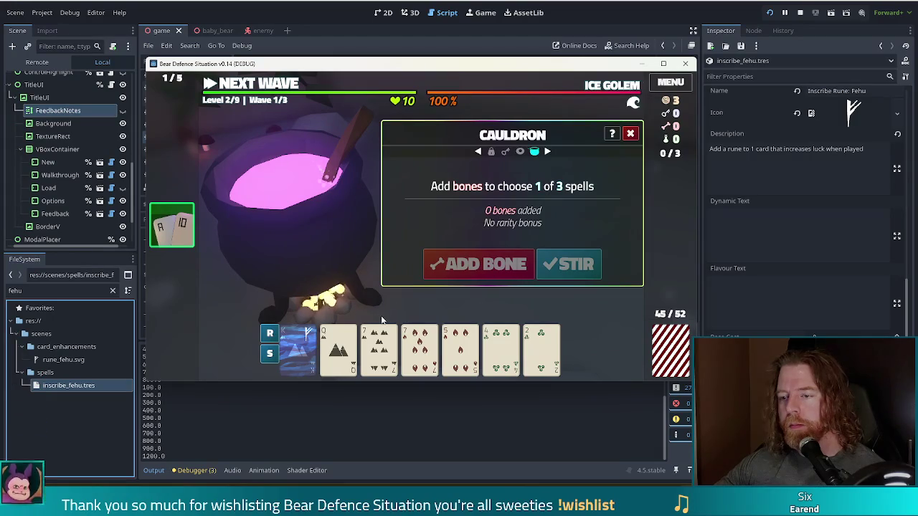
mouse_move(563, 332)
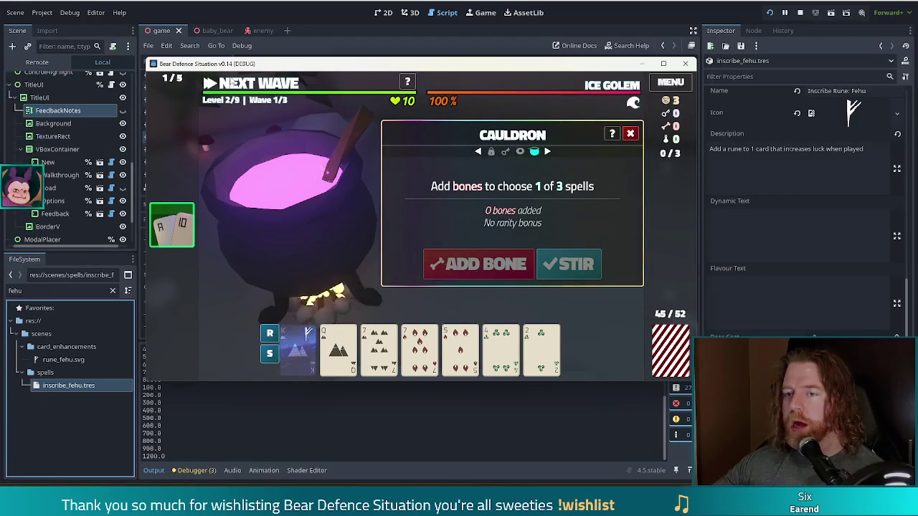
click(251, 85)
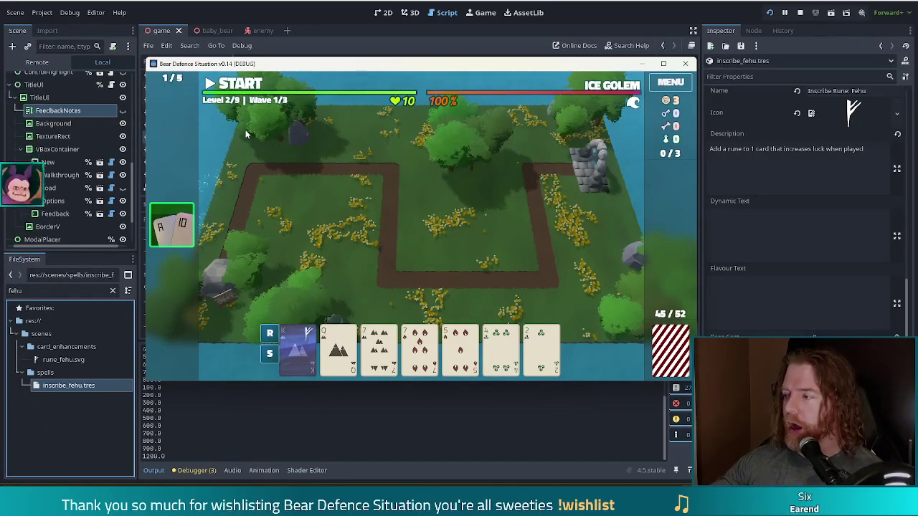
mouse_move(445, 327)
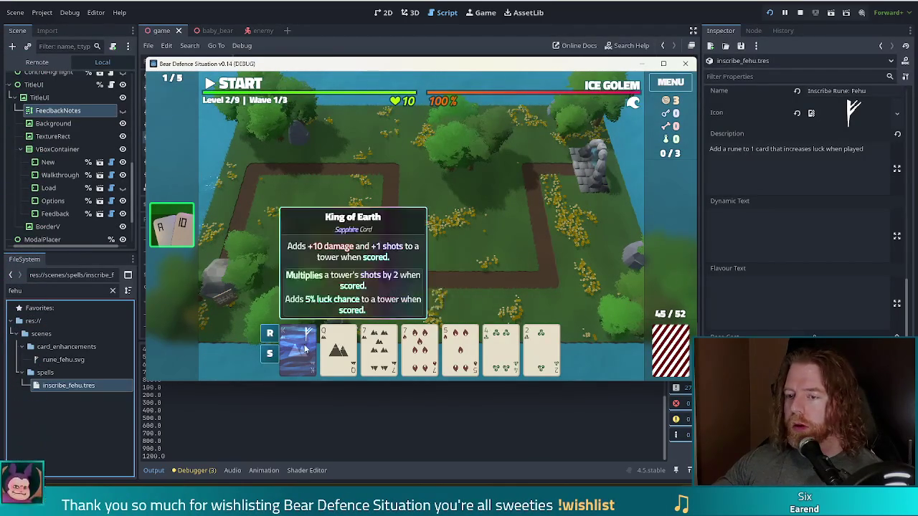
mouse_move(464, 344)
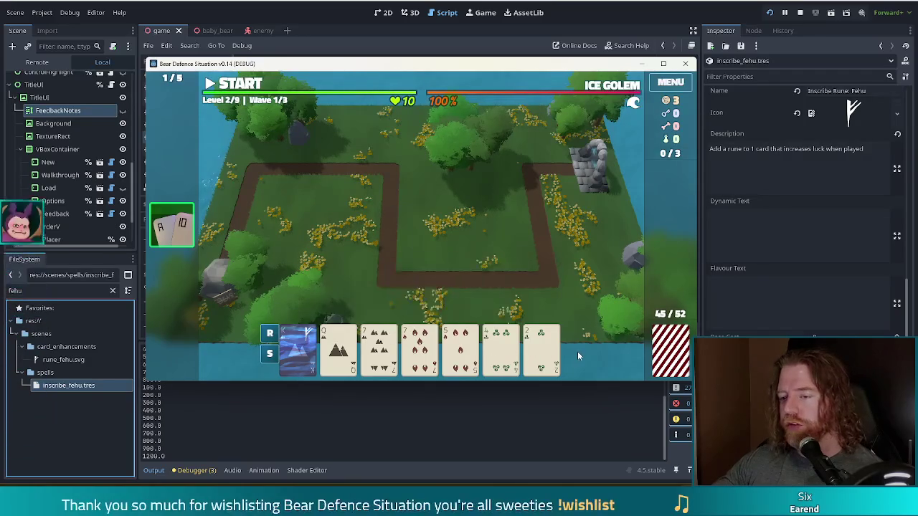
mouse_move(293, 359)
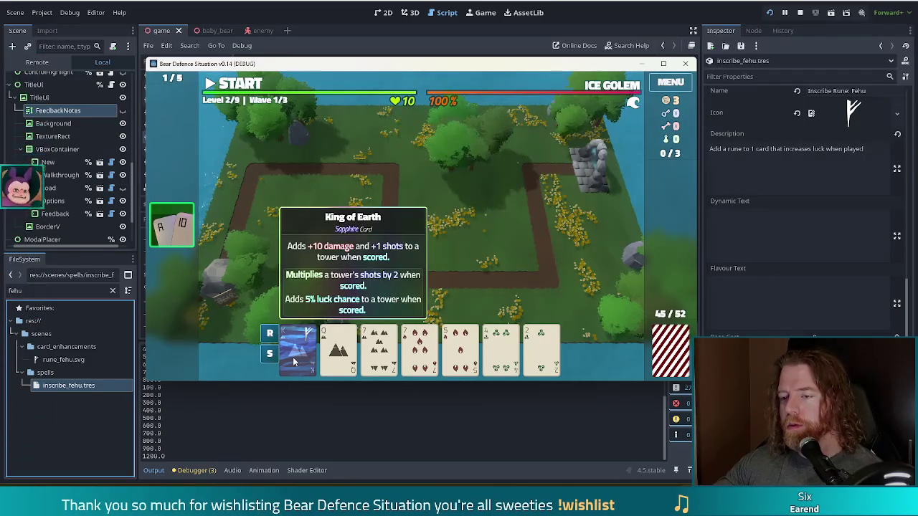
click(419, 350)
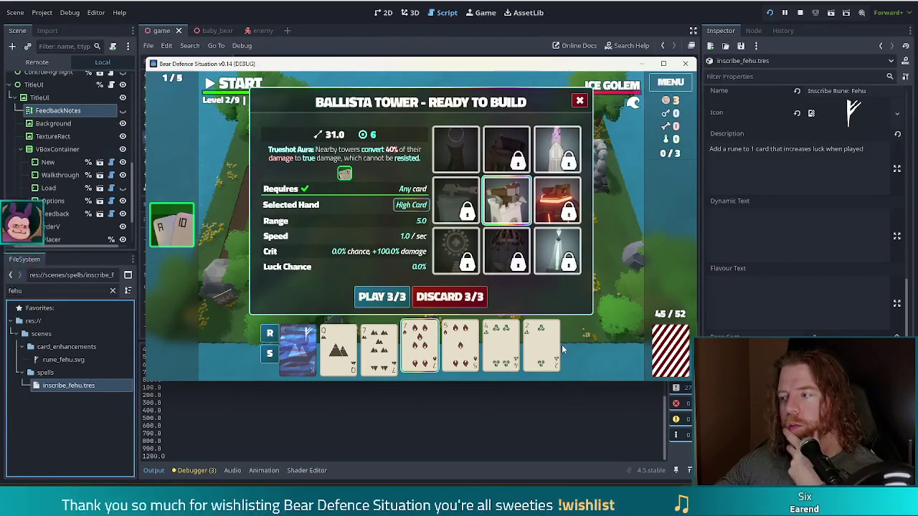
Discard the chosen card, then the 10 of Wind and 5 of Wind, for fresh cards
mouse_move(560, 347)
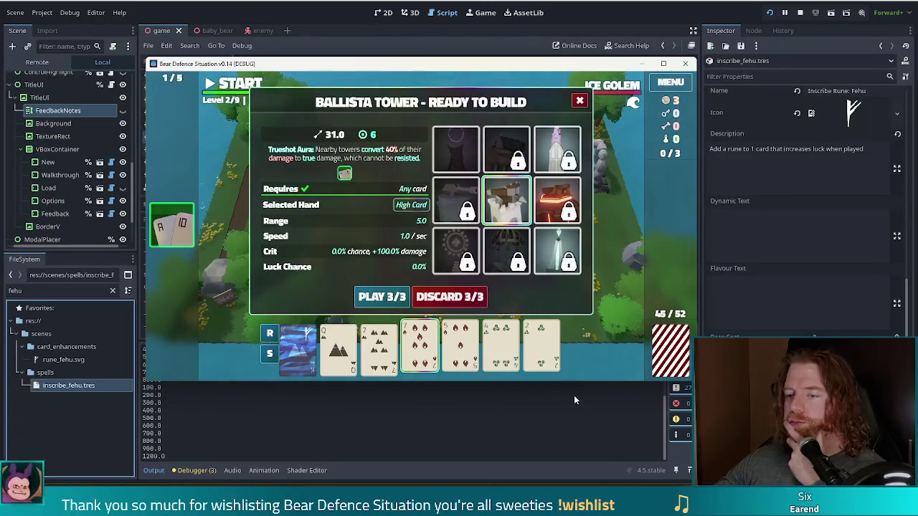
click(449, 296)
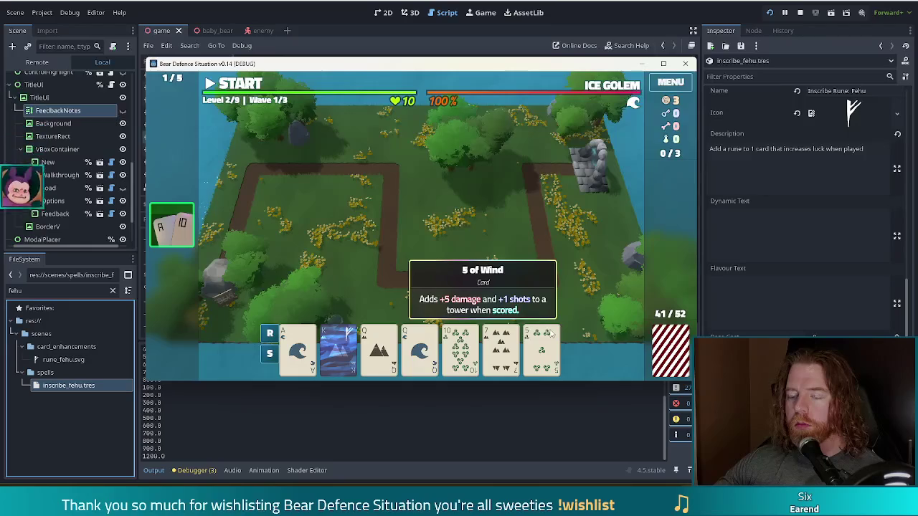
click(517, 355)
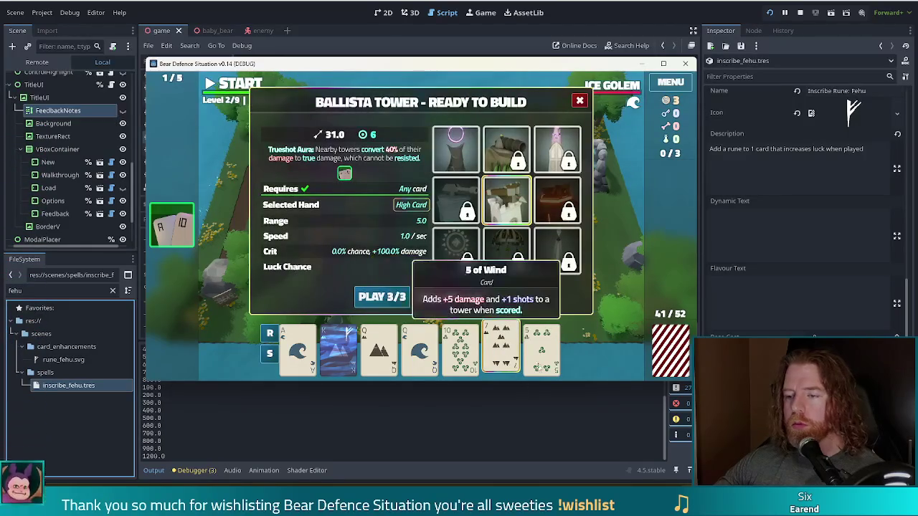
click(505, 349)
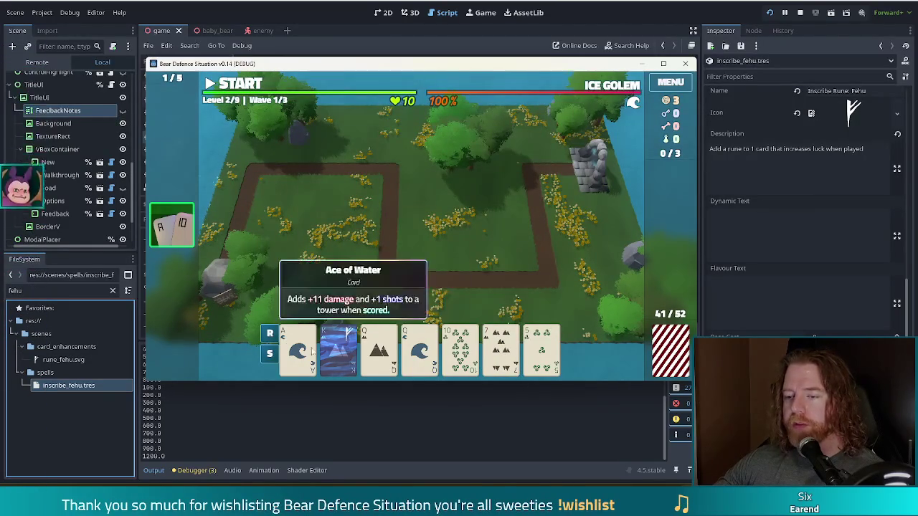
click(461, 350)
click(531, 350)
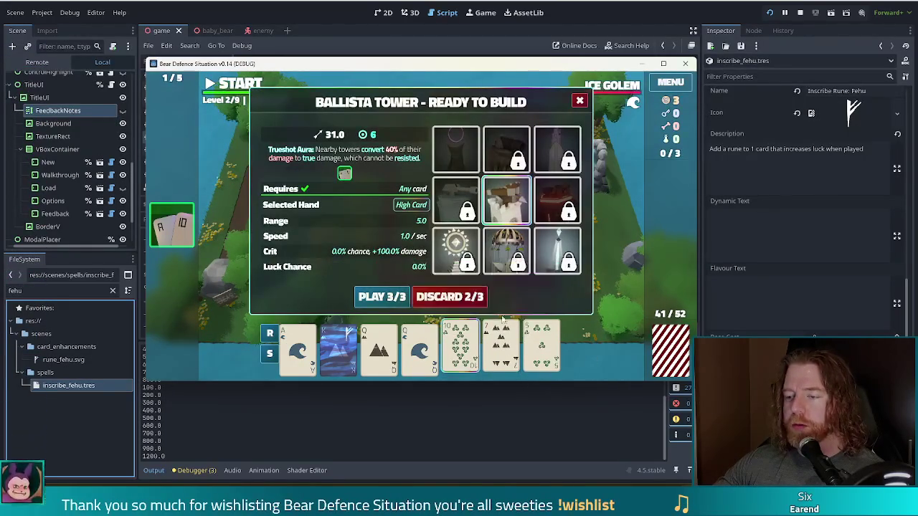
click(484, 289)
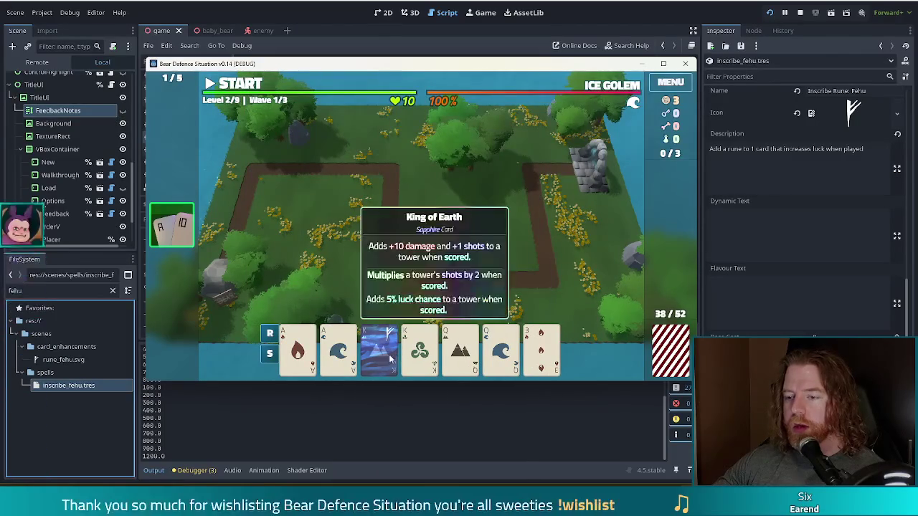
Switch the build to Shadow Tower and keep just a Pair worth 62.0 damage by dropping the King
click(420, 349)
click(307, 347)
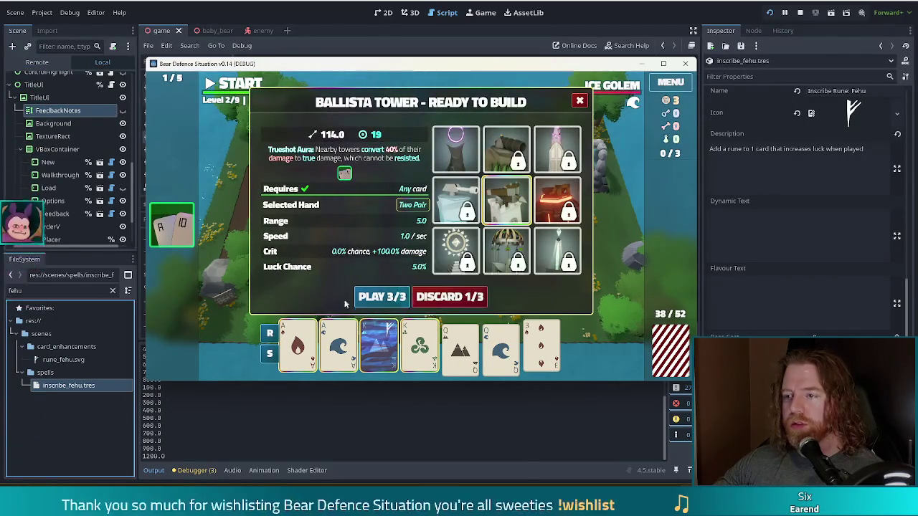
click(455, 149)
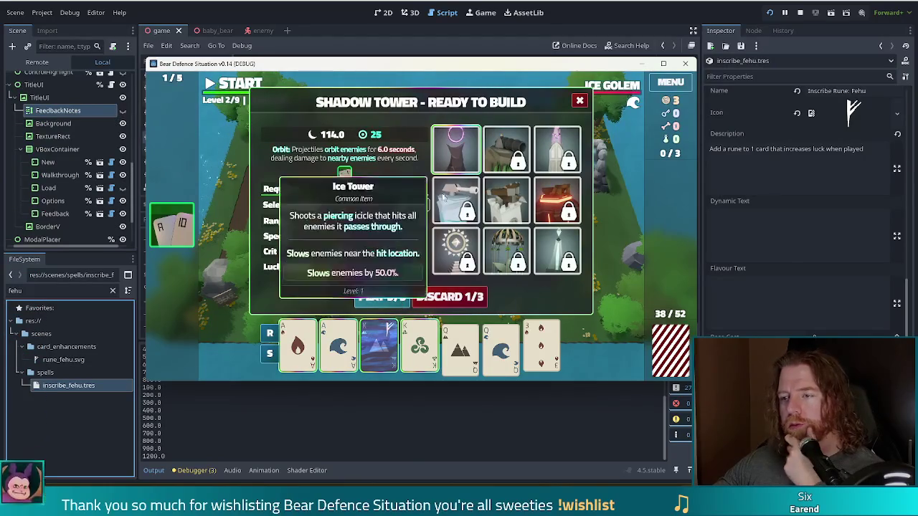
click(519, 202)
click(453, 154)
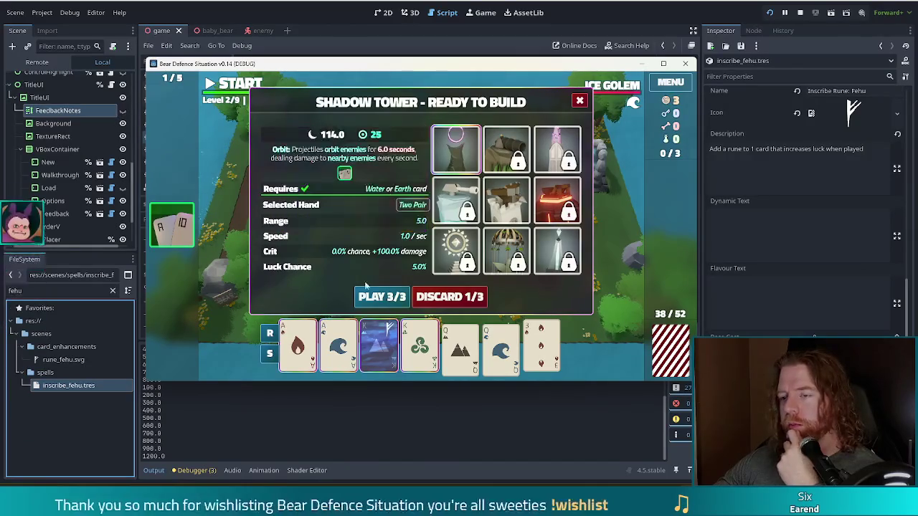
click(383, 350)
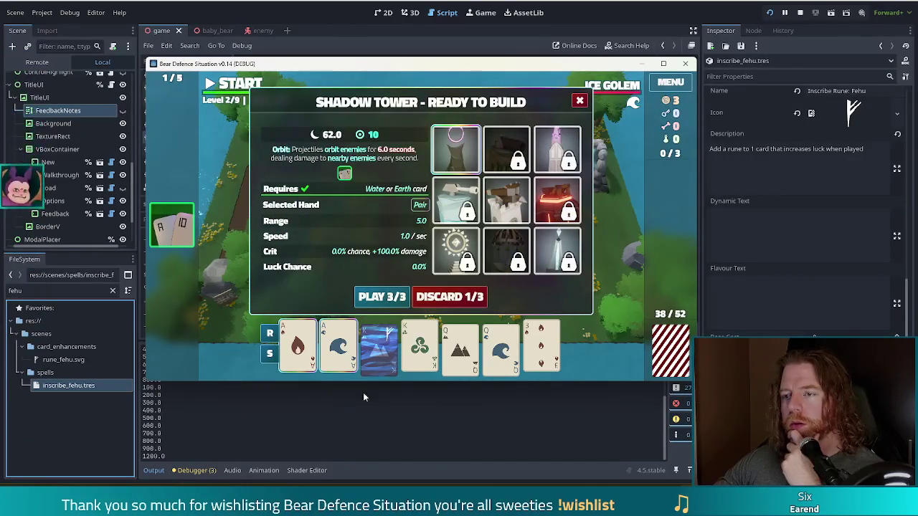
Compare Ballista and Shadow Tower stats and reselect both Kings for Two Pair
click(507, 204)
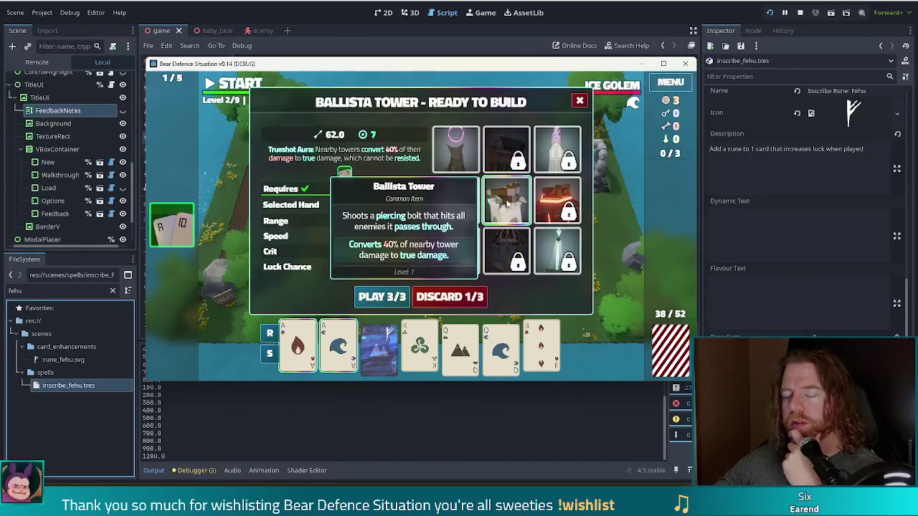
click(455, 149)
click(507, 201)
click(456, 149)
click(419, 348)
click(378, 348)
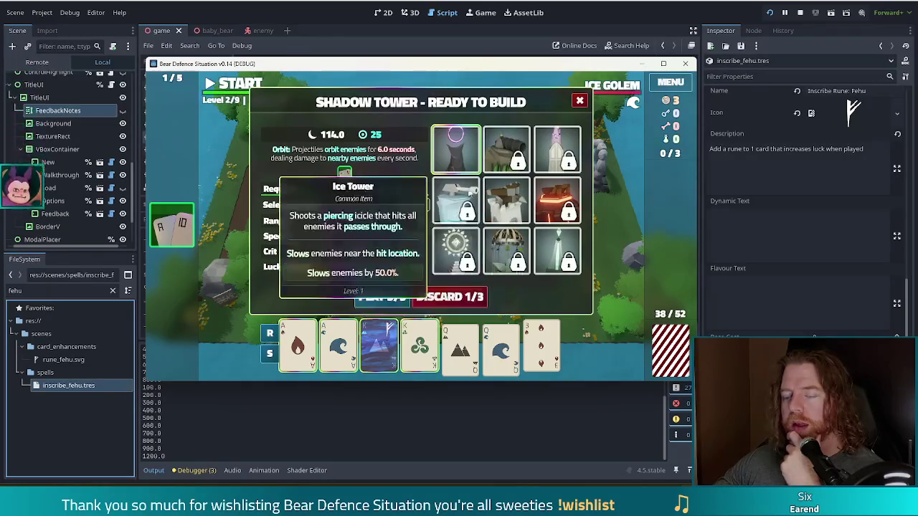
click(506, 199)
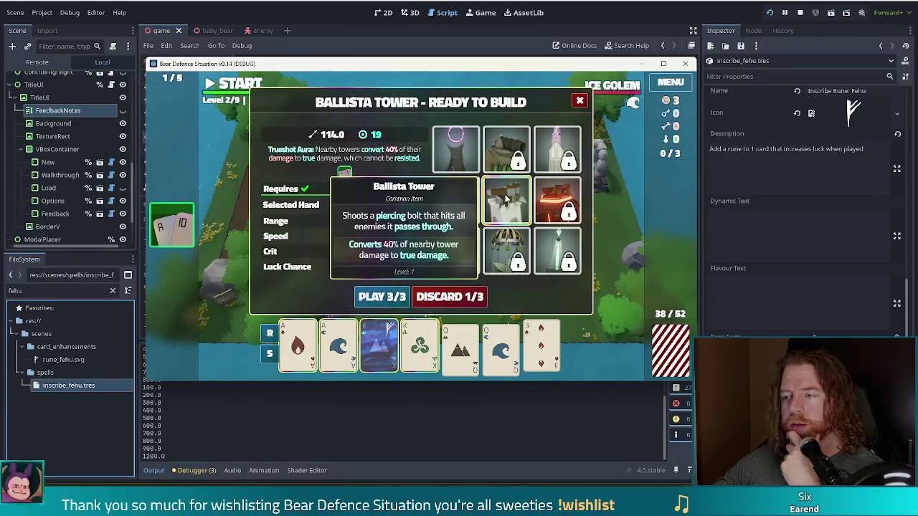
click(455, 149)
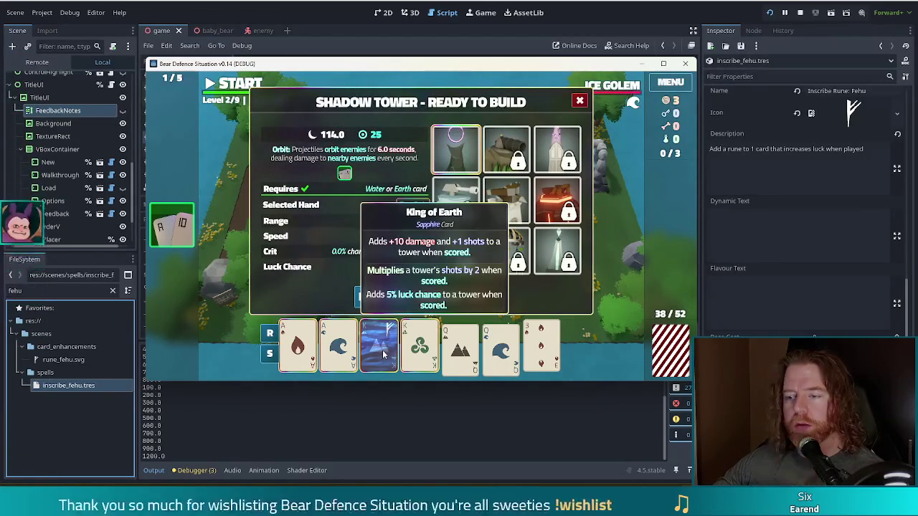
Swap the two Kings' order and build the 114.0-damage Shadow Tower at the path's top-right corner
mouse_move(383, 353)
mouse_down()
mouse_move(590, 334)
mouse_move(526, 334)
mouse_move(545, 336)
mouse_move(450, 344)
mouse_move(564, 337)
mouse_move(469, 345)
mouse_move(676, 349)
mouse_move(425, 356)
mouse_up()
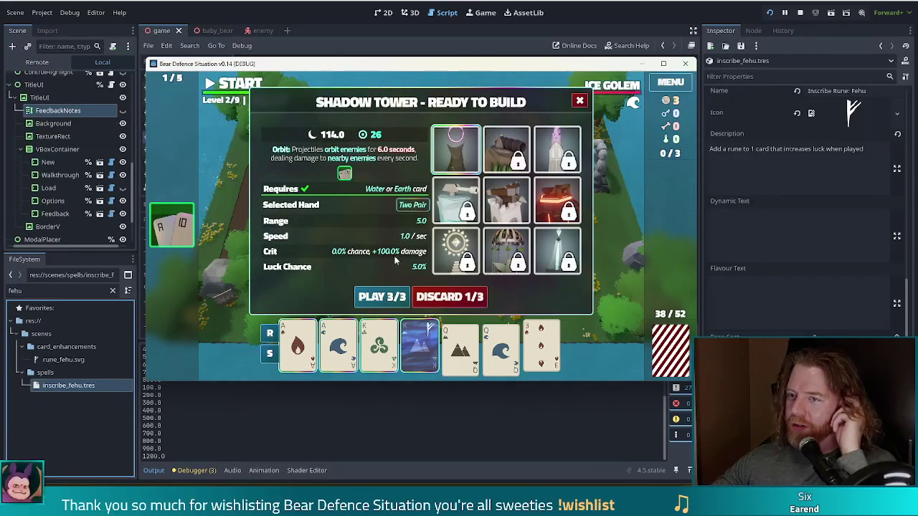
click(373, 298)
click(557, 174)
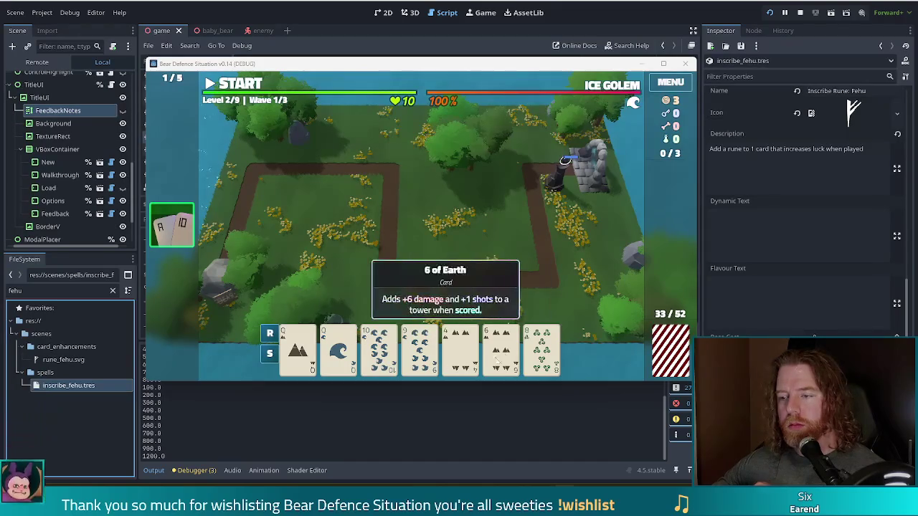
Discard the 8 of Wind, sort the hand by rank, and start wave 1
click(516, 355)
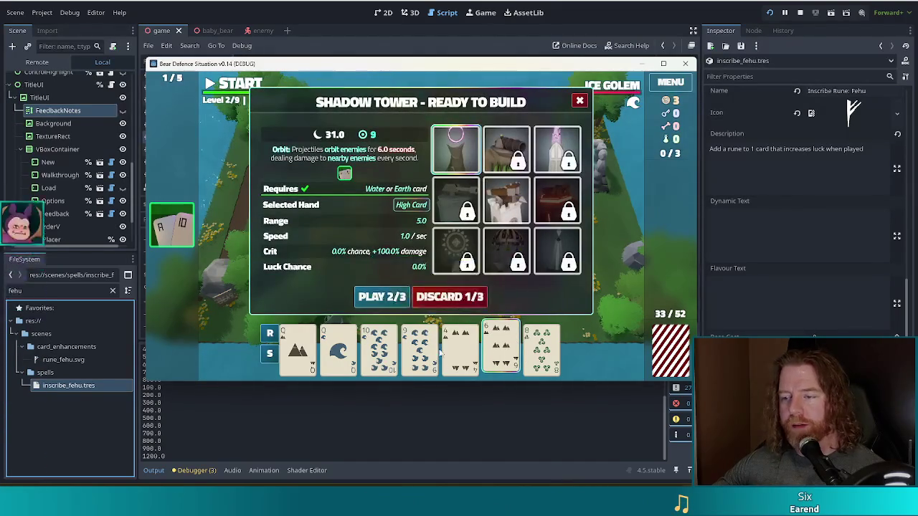
click(541, 348)
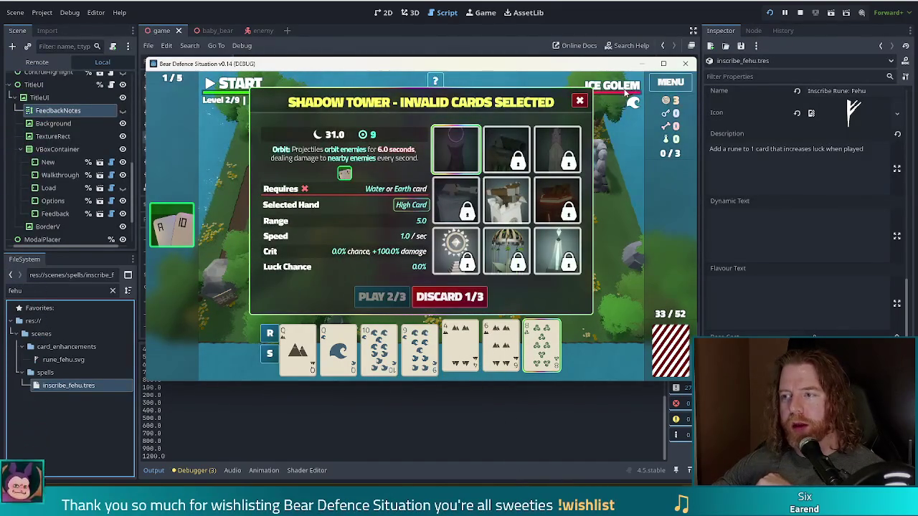
mouse_move(625, 92)
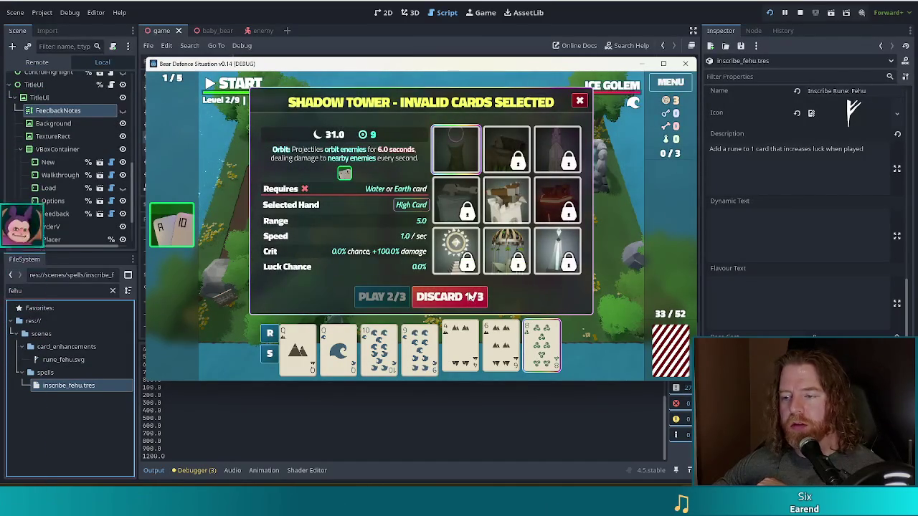
click(461, 299)
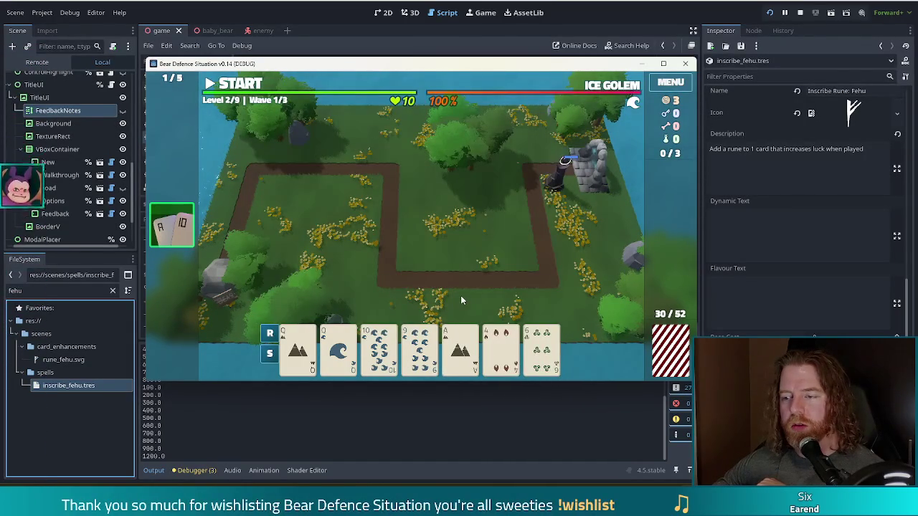
click(270, 336)
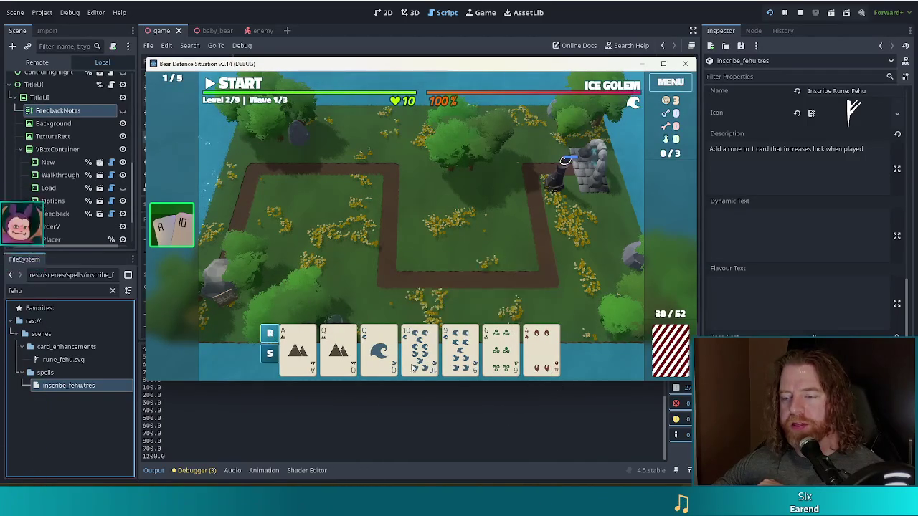
click(243, 84)
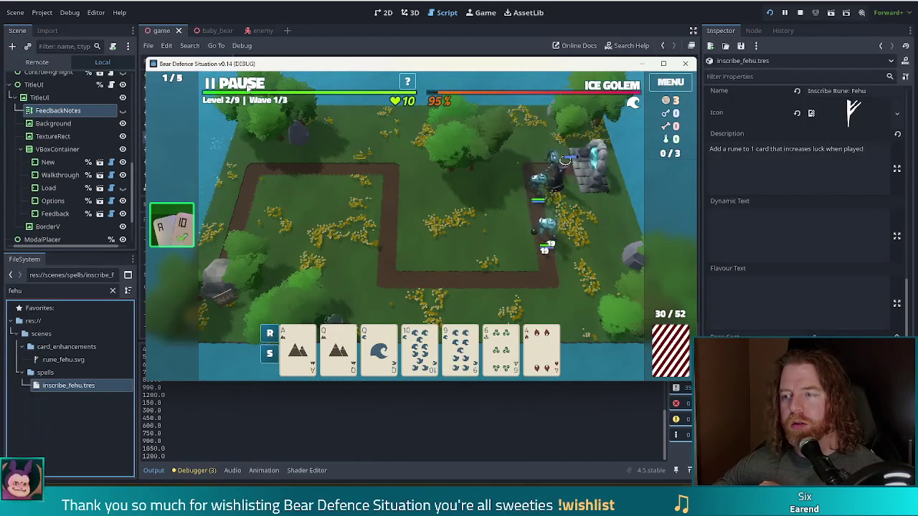
Pause, check the Shadow Tower and Ice Golem wave info, then select both Queens for a Pair
click(248, 84)
click(557, 182)
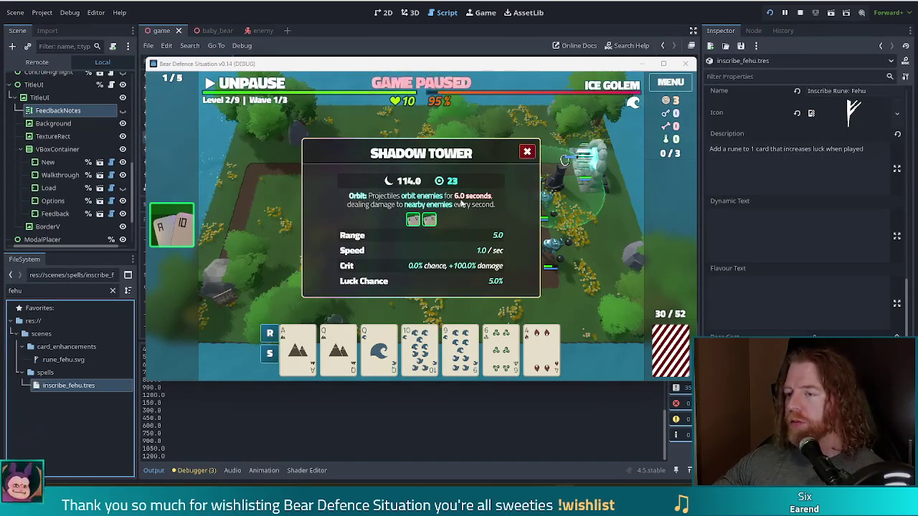
click(618, 89)
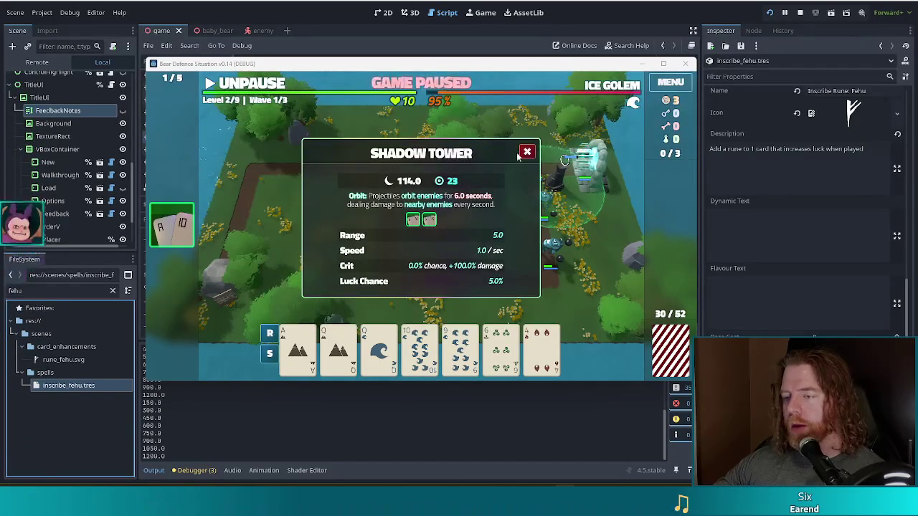
click(527, 153)
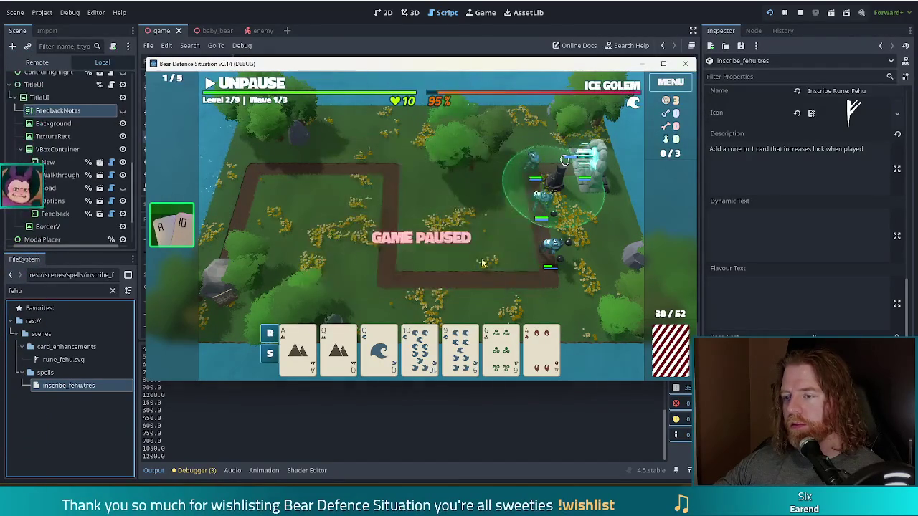
click(338, 348)
click(379, 348)
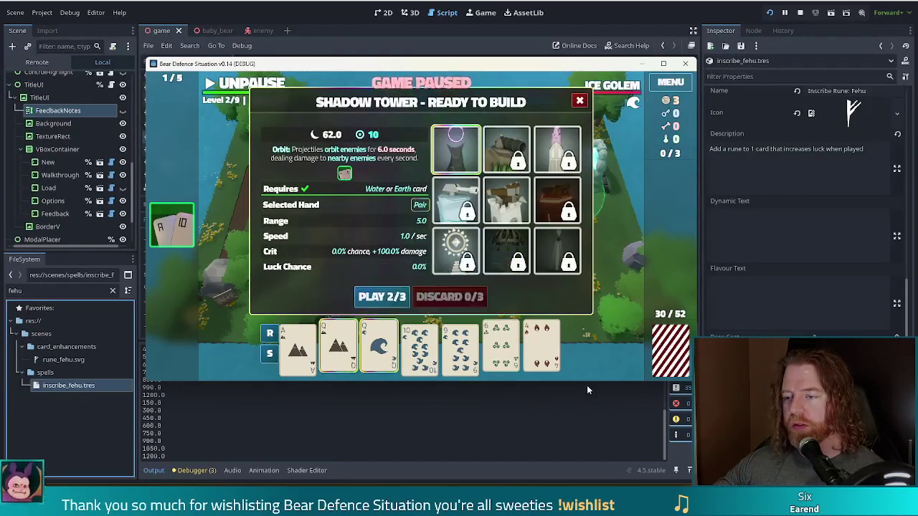
Build the Pair of Queens Shadow Tower at the top of the path and resume
click(401, 301)
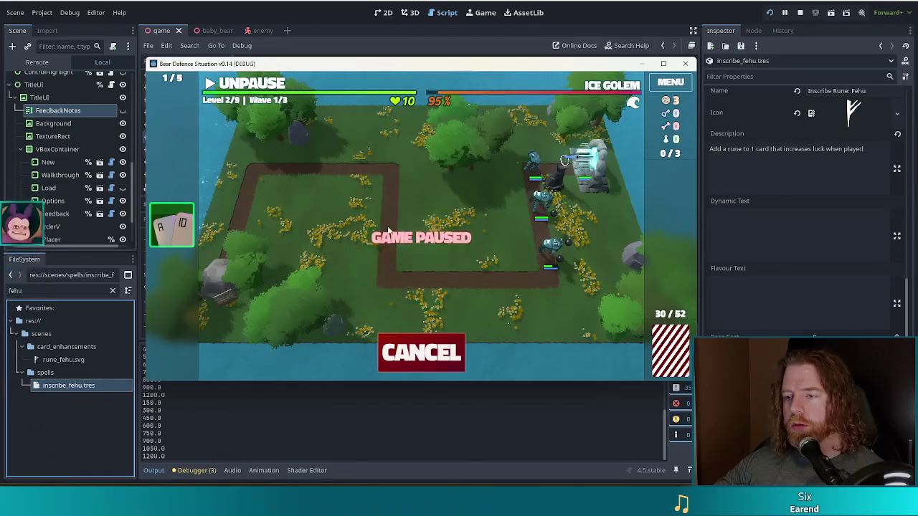
click(378, 187)
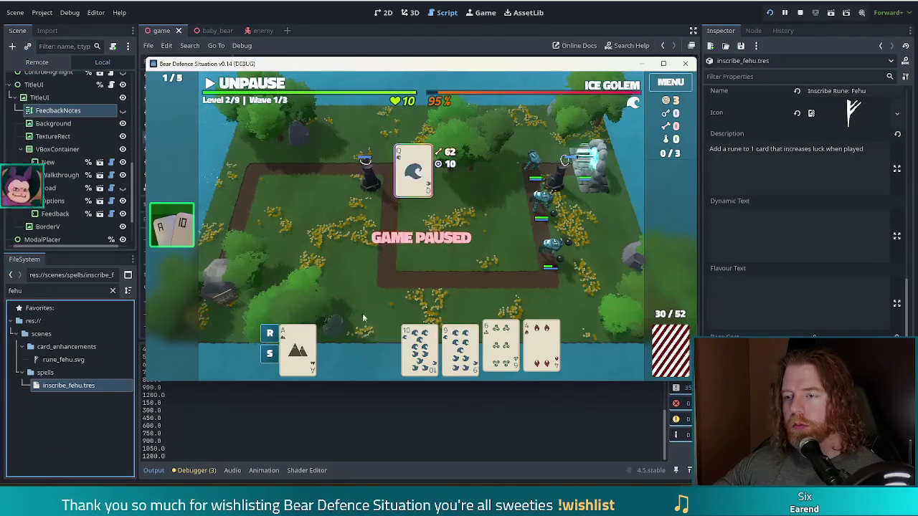
click(265, 86)
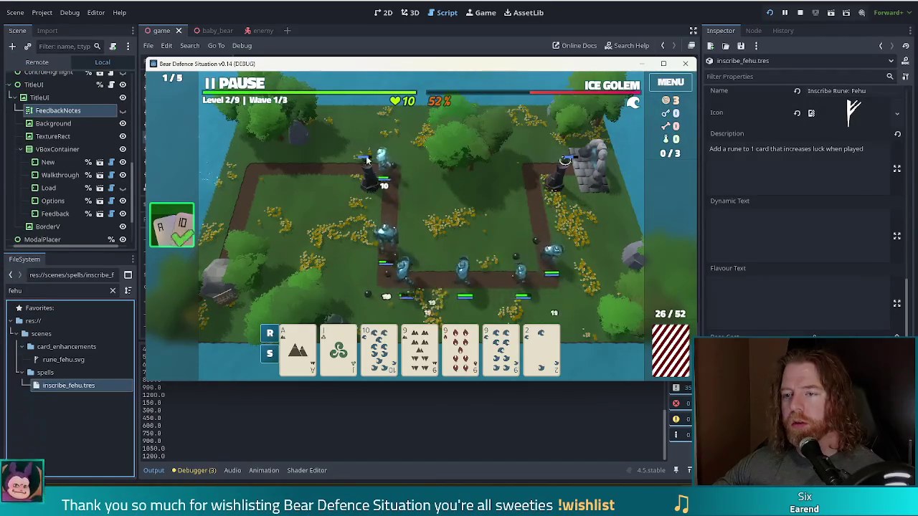
Pause, play three 9s as a Ballista Tower on the path's left side, and resume the wave
click(238, 85)
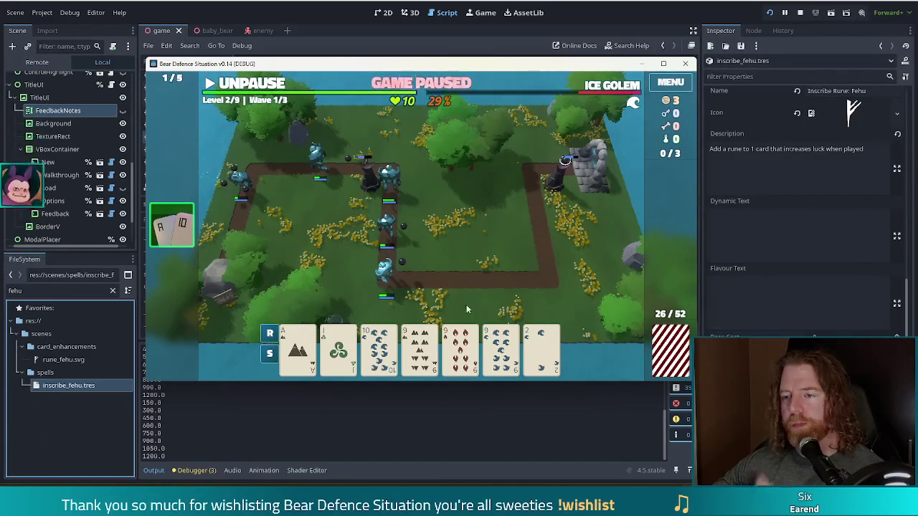
mouse_move(445, 357)
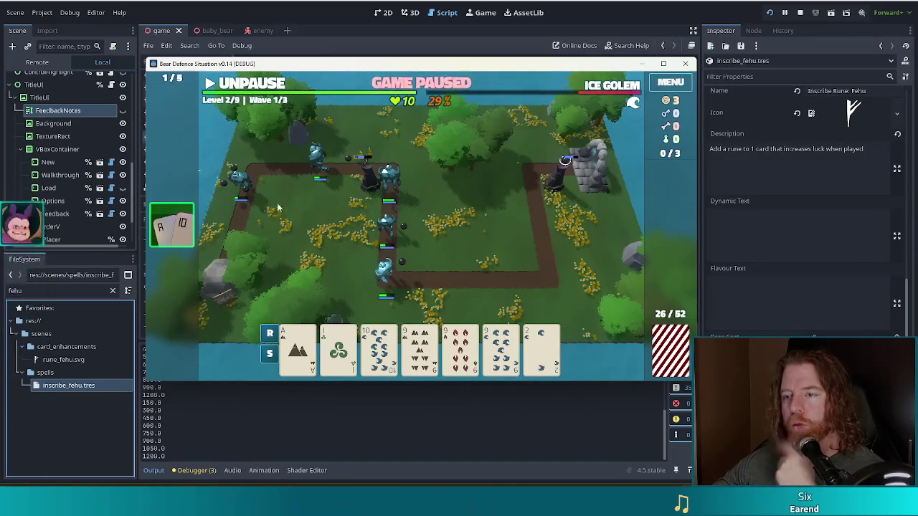
mouse_move(538, 349)
click(419, 350)
click(460, 349)
click(500, 349)
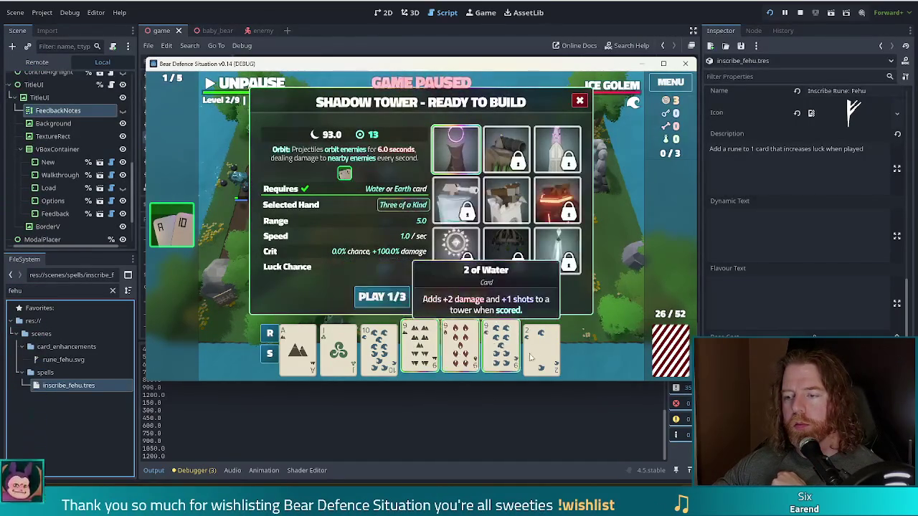
mouse_move(453, 159)
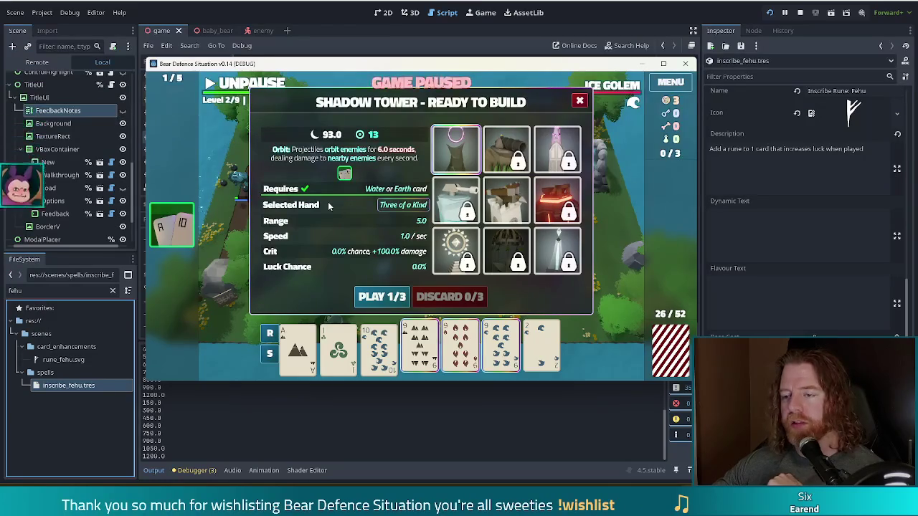
click(506, 149)
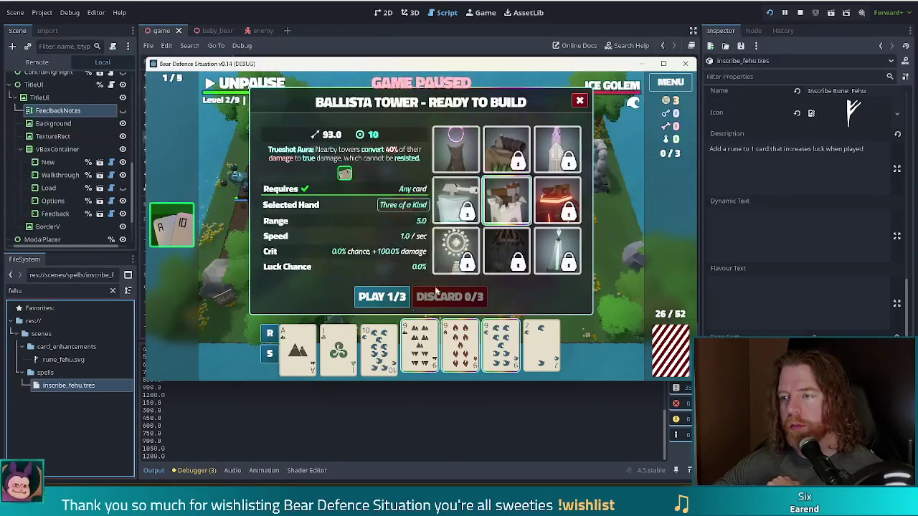
click(381, 296)
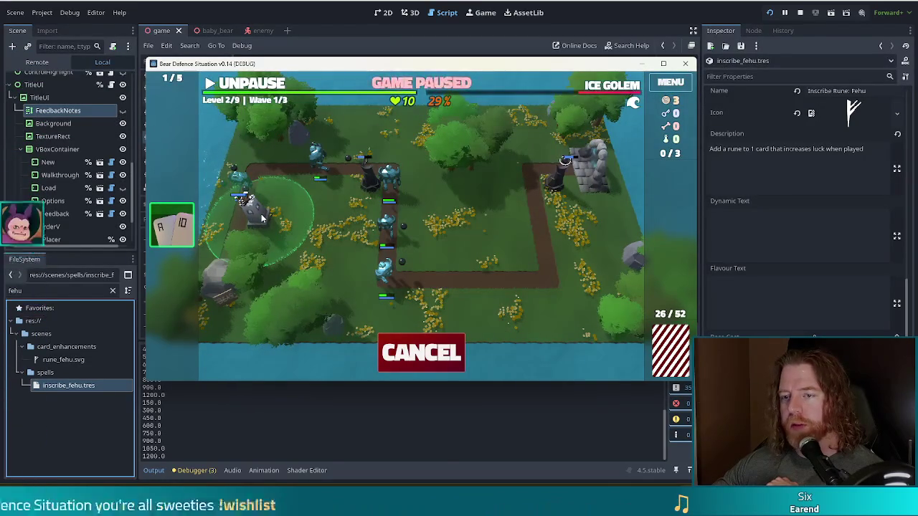
click(262, 218)
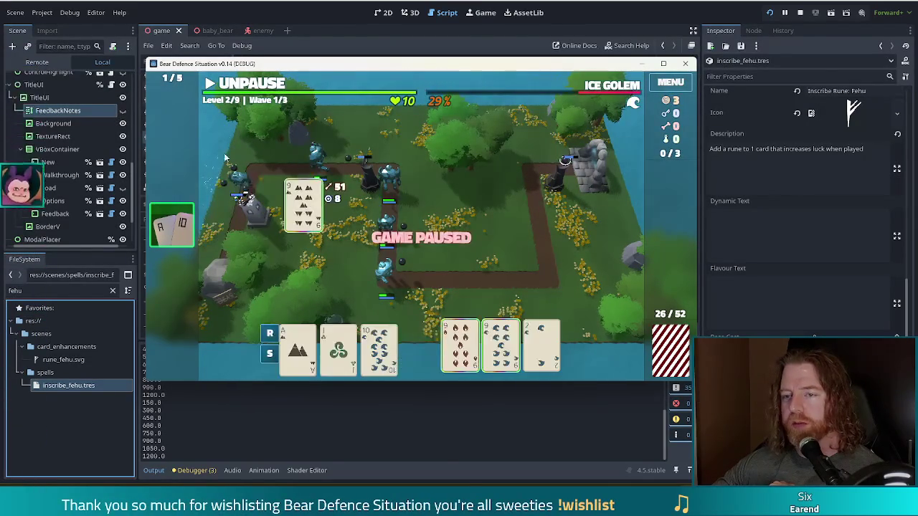
click(251, 84)
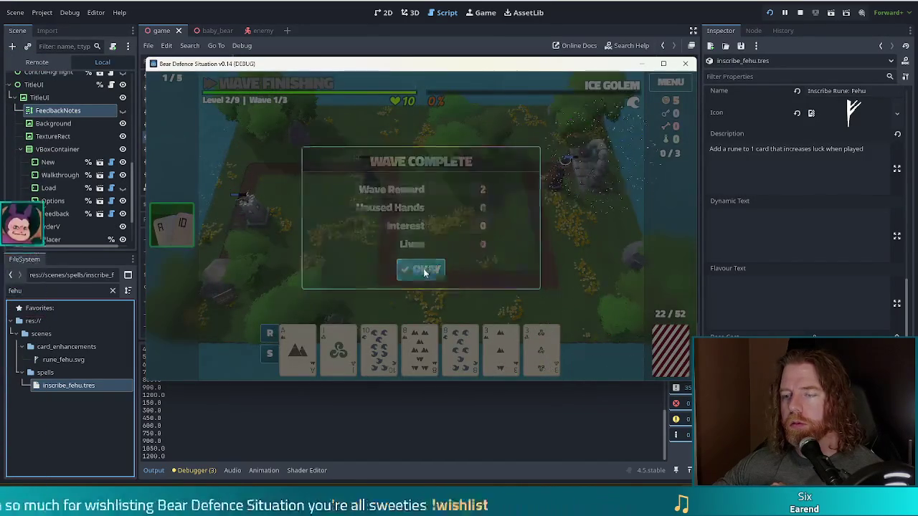
Dismiss the wave results and build a Shadow Tower inside the path loop instead of a Ballista
click(439, 271)
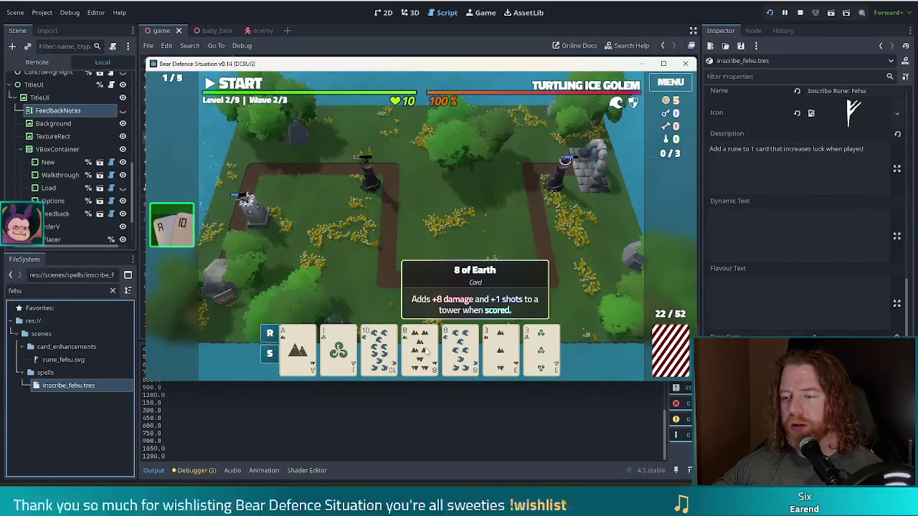
click(459, 348)
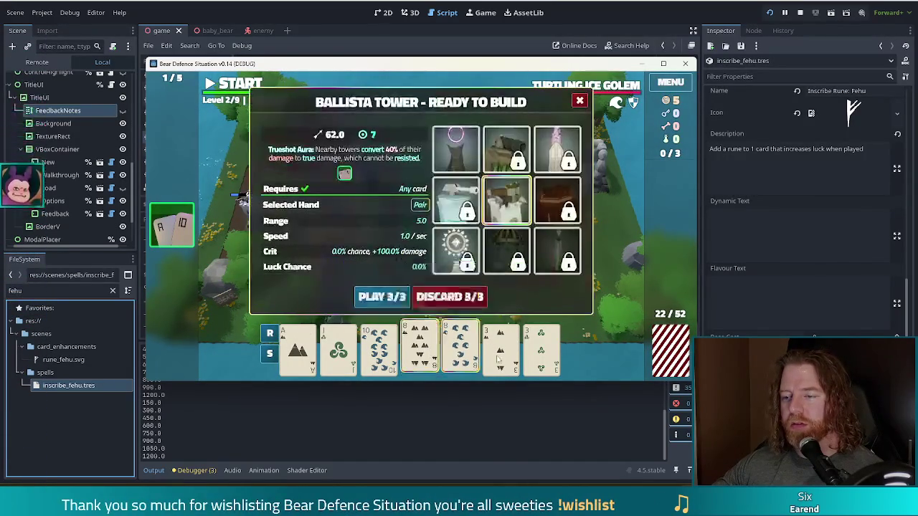
mouse_move(179, 228)
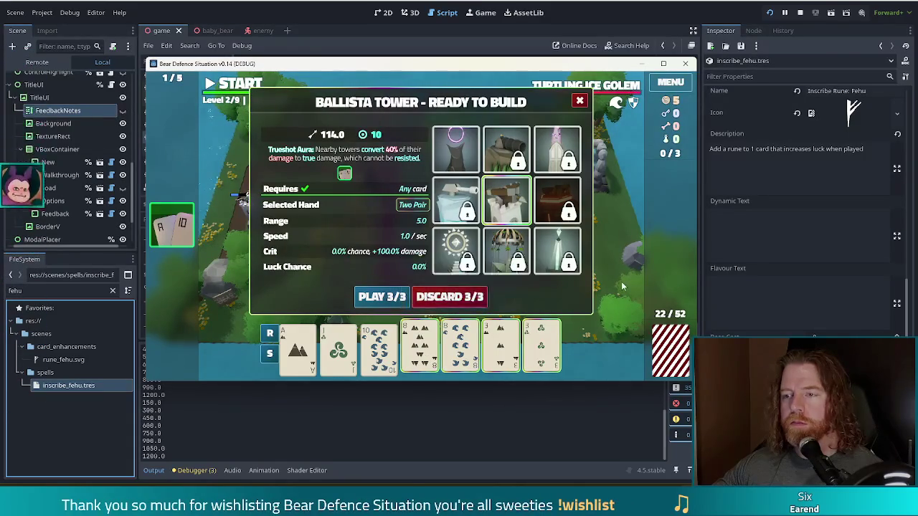
click(372, 295)
right_click(362, 219)
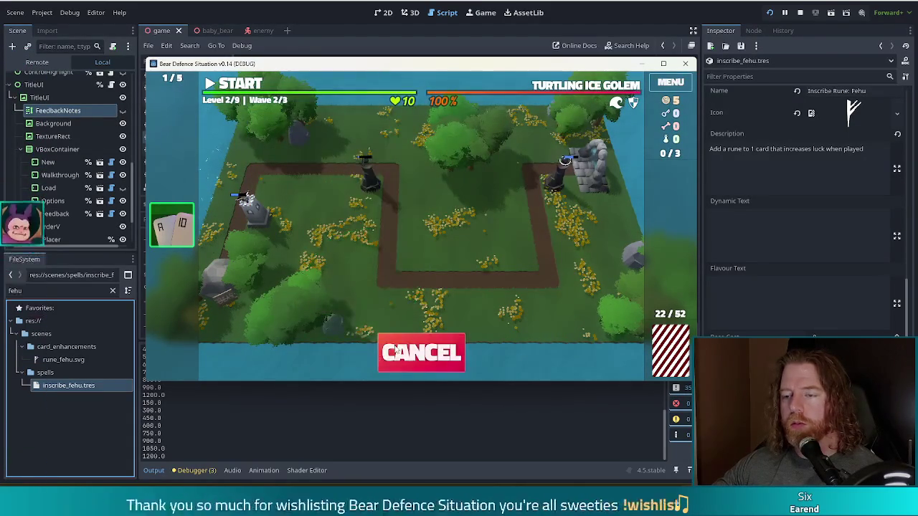
click(456, 149)
click(392, 301)
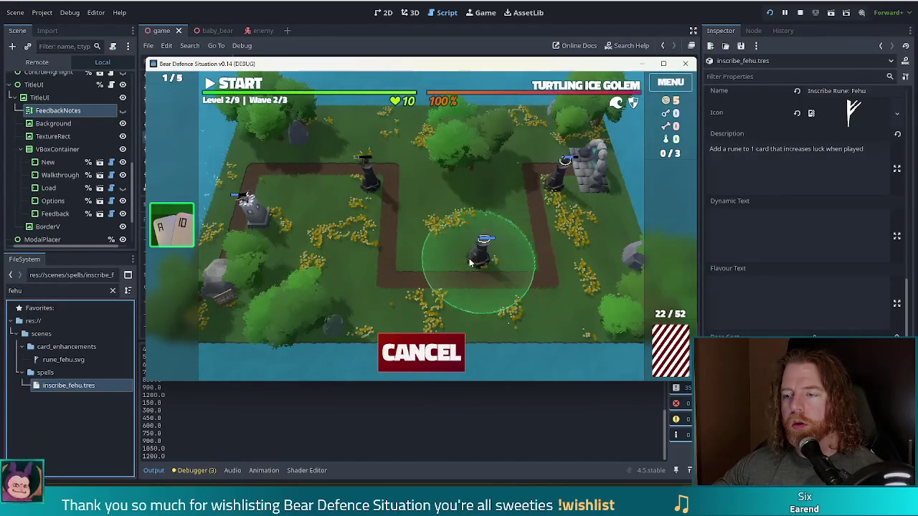
click(398, 260)
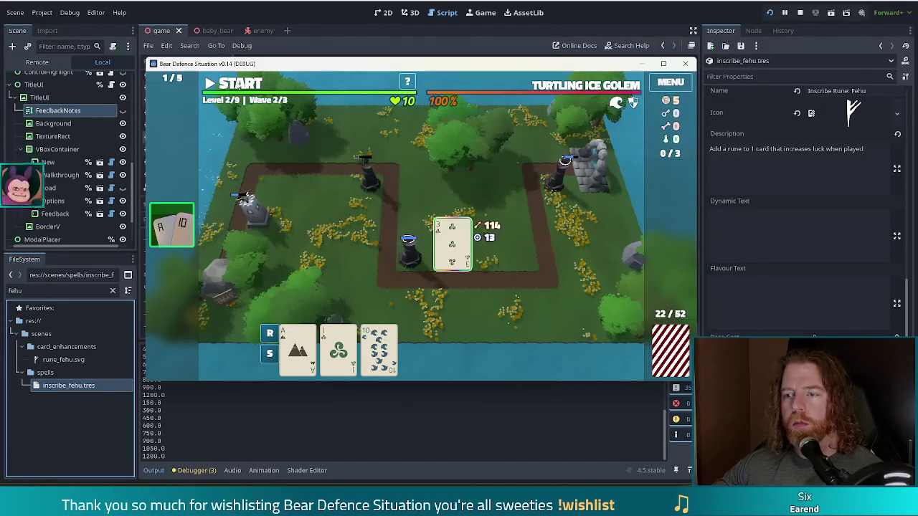
Start the wave, discard for fresh cards, and place another Shadow Tower near the top-right path
key(space)
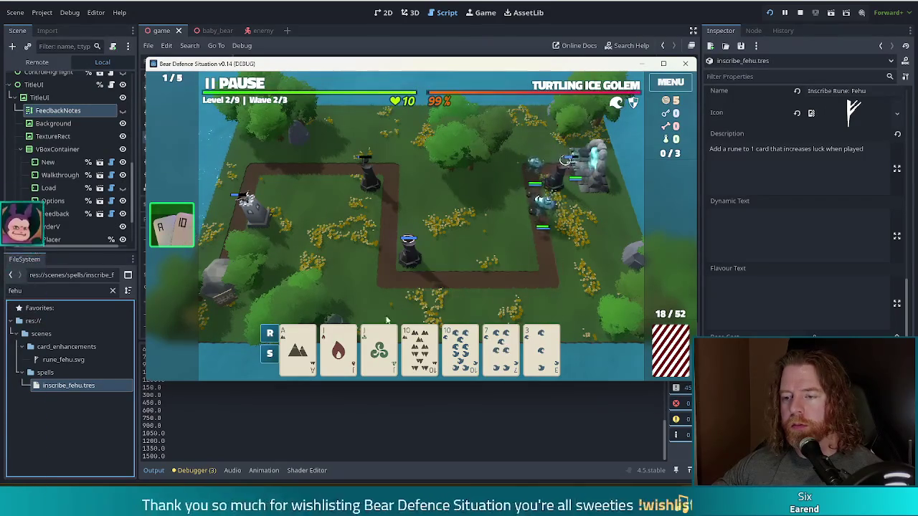
click(500, 345)
click(447, 297)
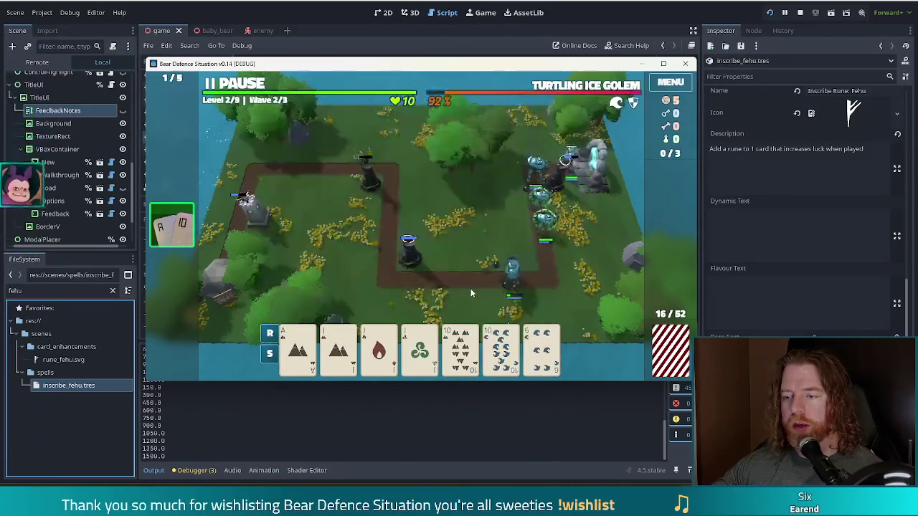
click(379, 348)
click(339, 347)
click(420, 348)
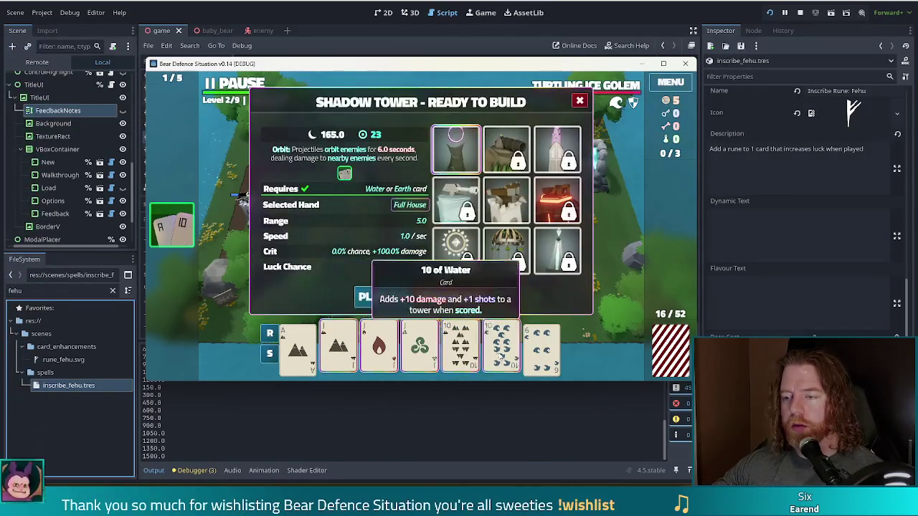
click(382, 297)
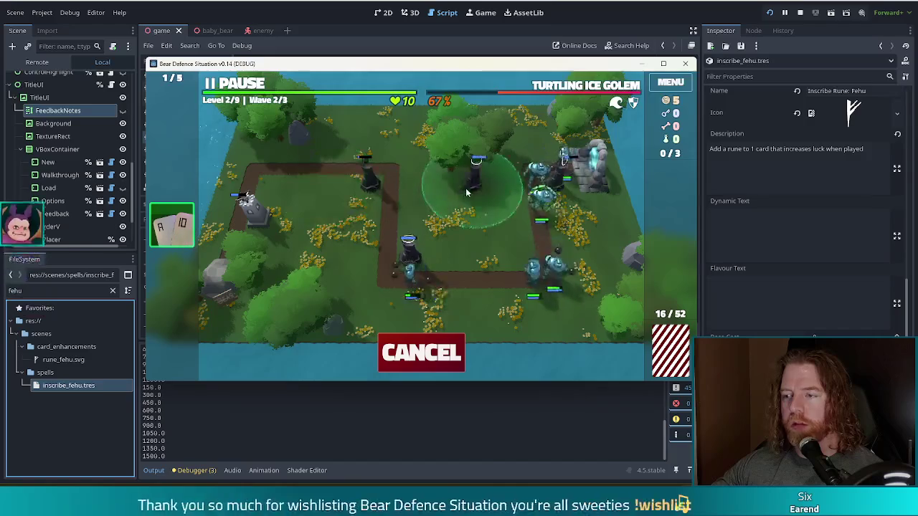
click(514, 179)
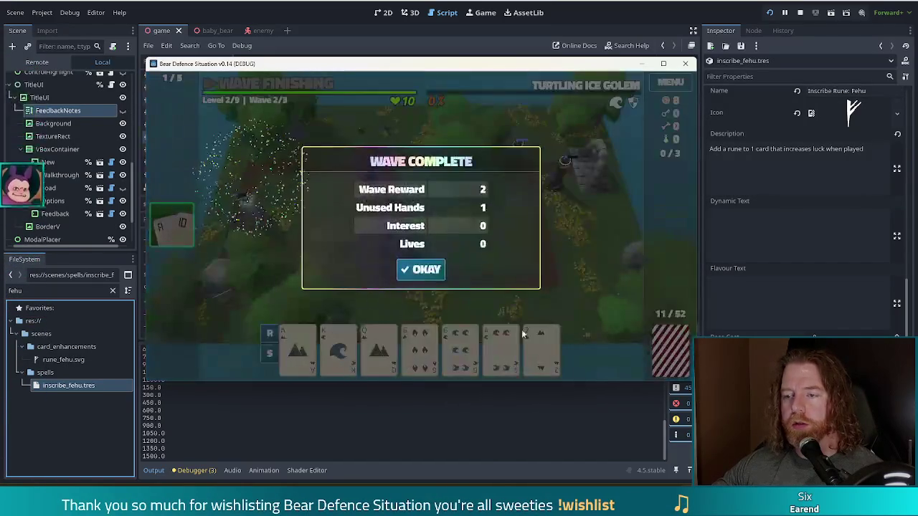
Dismiss the wave 2 results and start the final wave against The Glacial Hammer
click(424, 268)
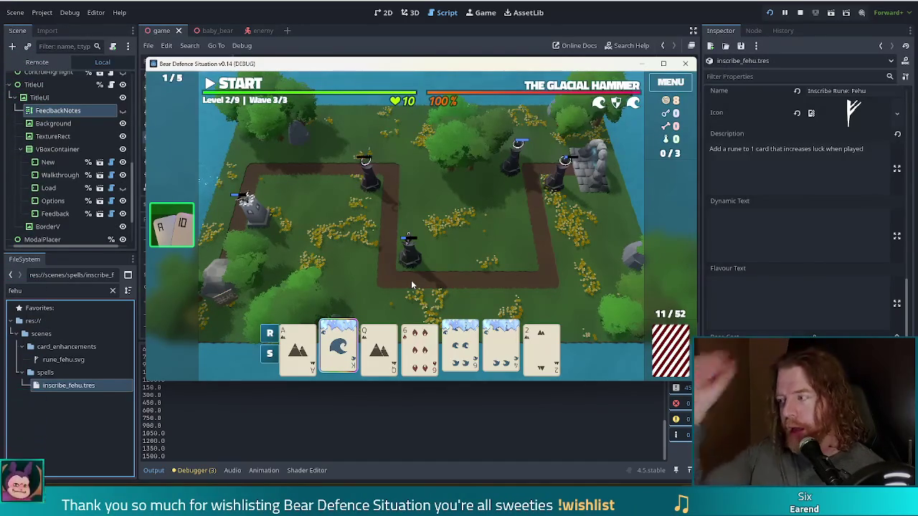
mouse_move(334, 348)
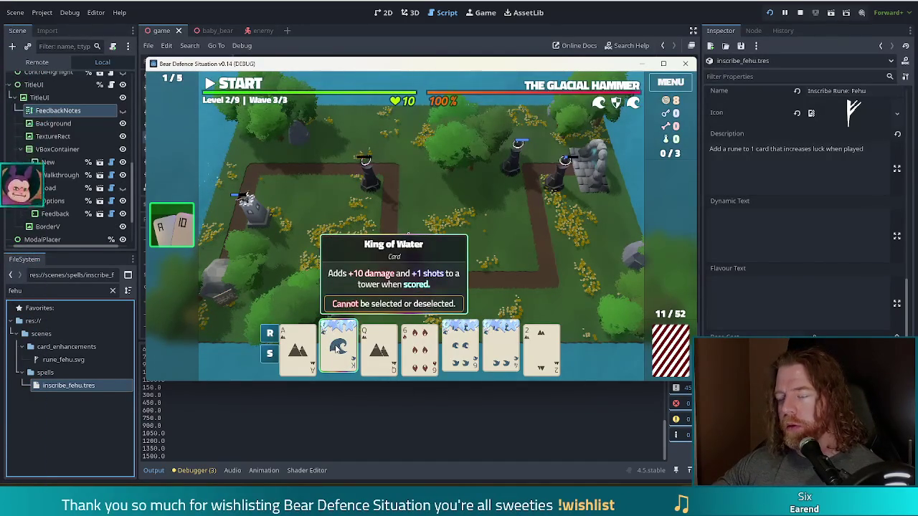
mouse_move(502, 331)
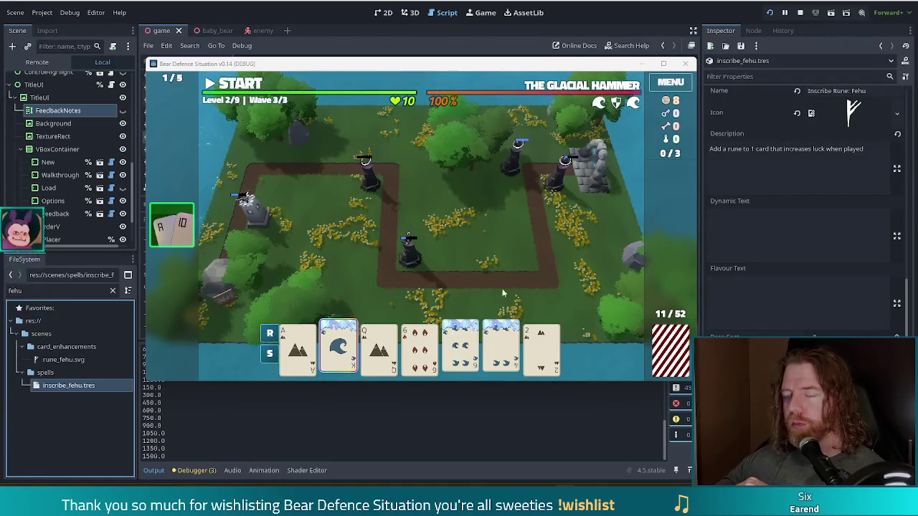
click(236, 83)
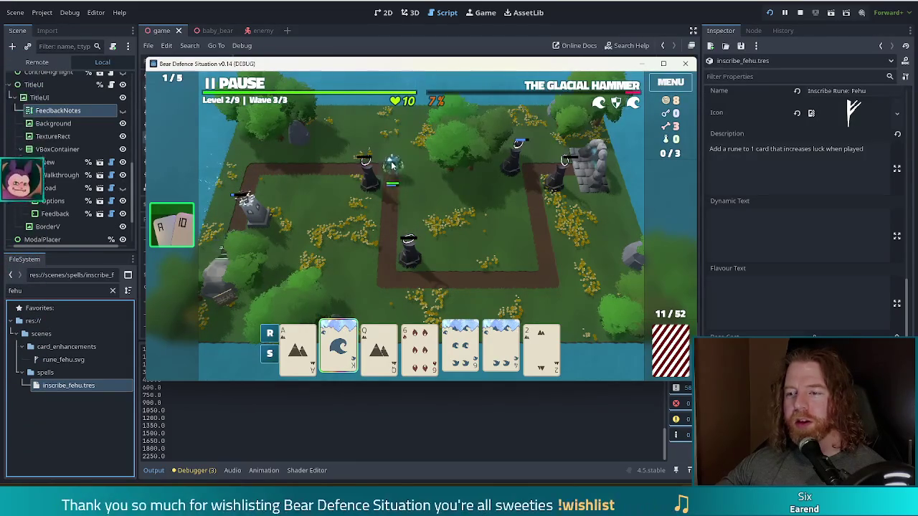
Inspect the left-side tower, pause the game, and bring up the Shadow Tower build options
click(256, 223)
click(526, 152)
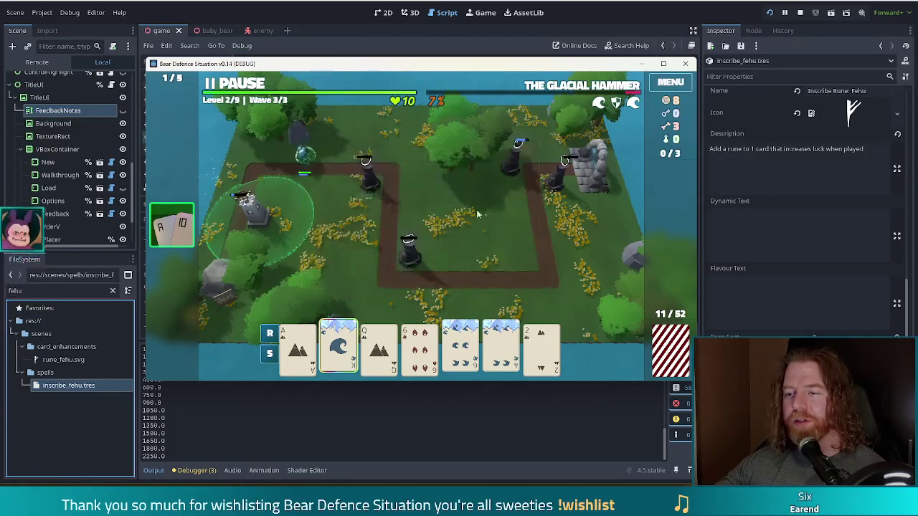
click(242, 86)
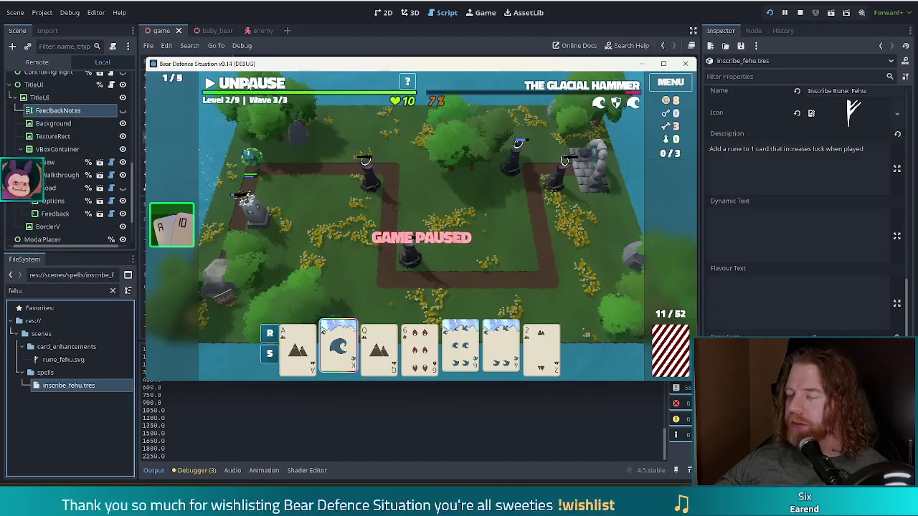
click(258, 86)
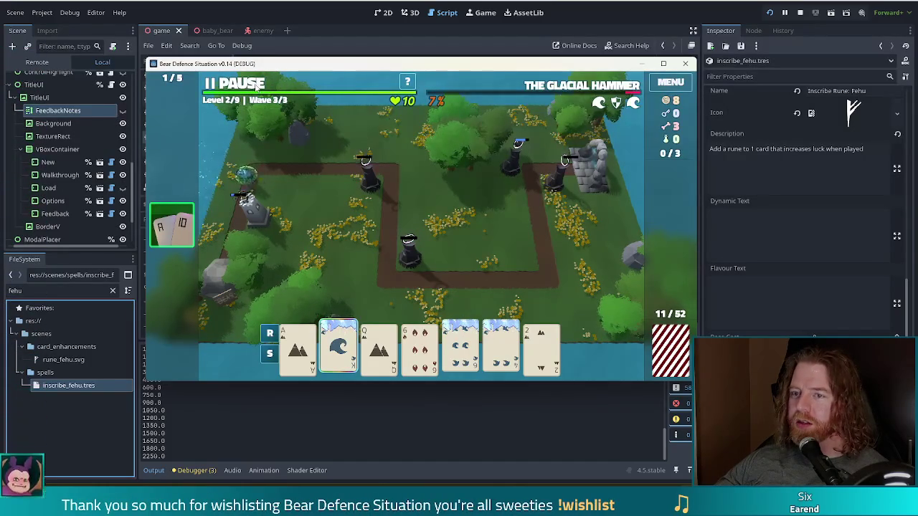
click(256, 85)
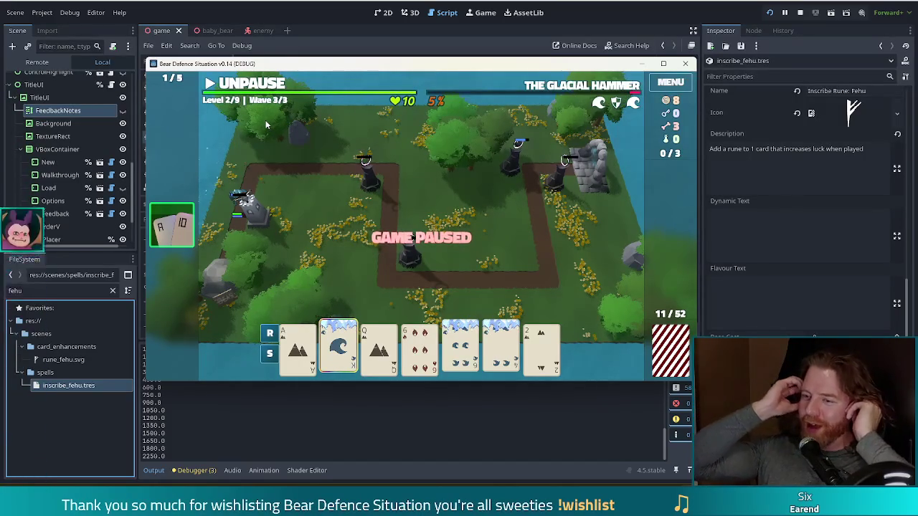
click(470, 136)
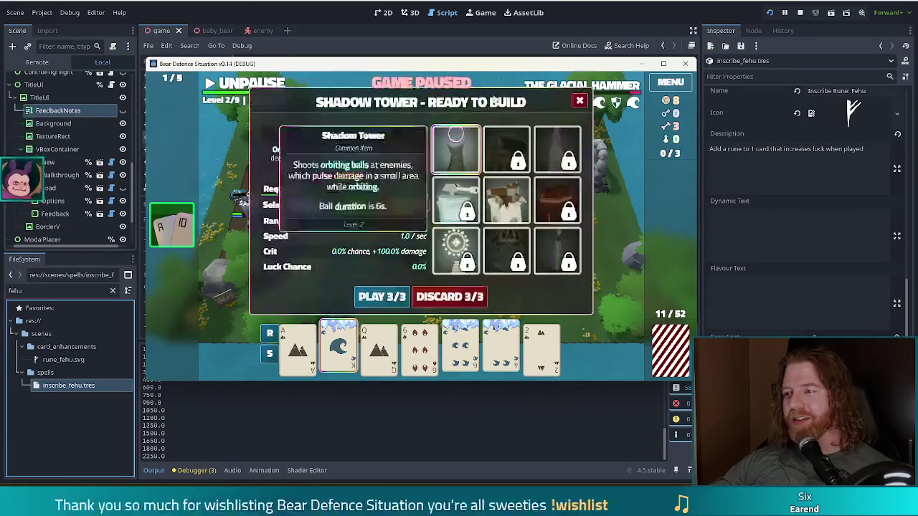
Switch the hand from Shadow Tower to Ballista Tower and place it beside the left tower
click(382, 296)
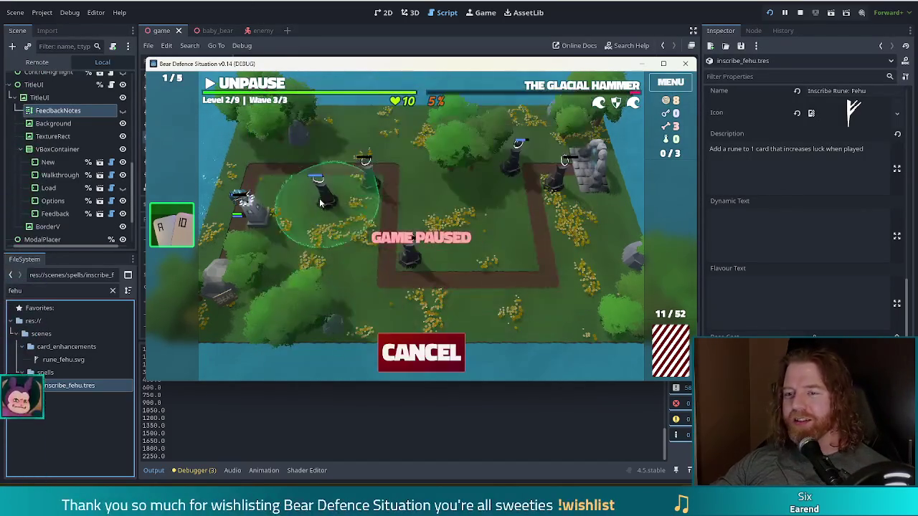
click(265, 235)
click(505, 207)
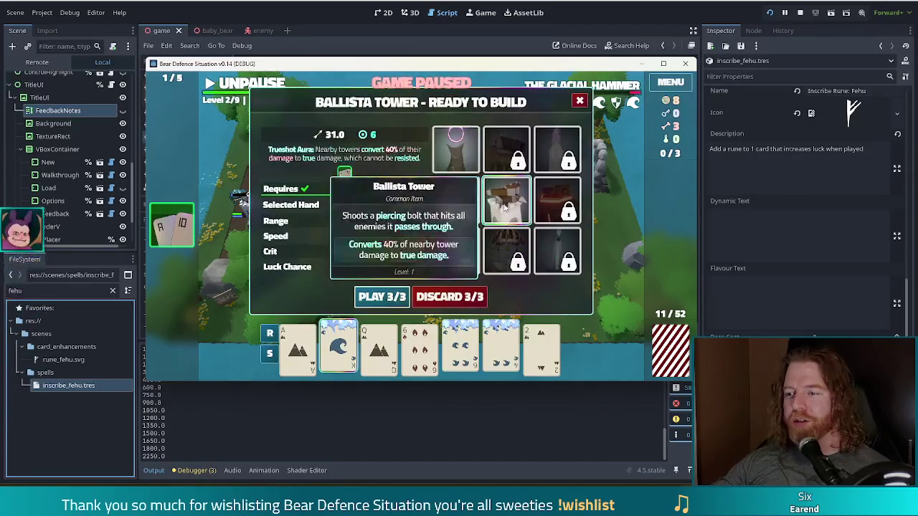
click(382, 296)
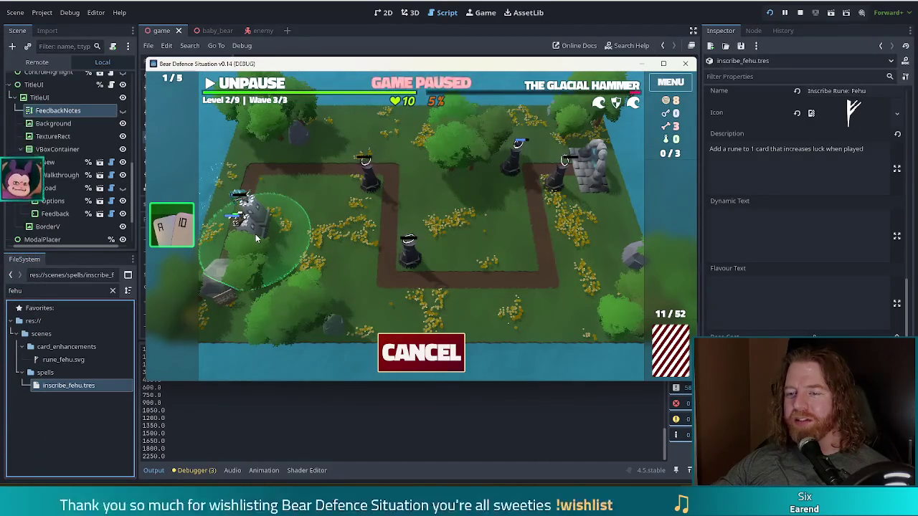
click(255, 234)
Finish the wave and upgrade the Shadow Tower's shots from 3 to 6
click(260, 84)
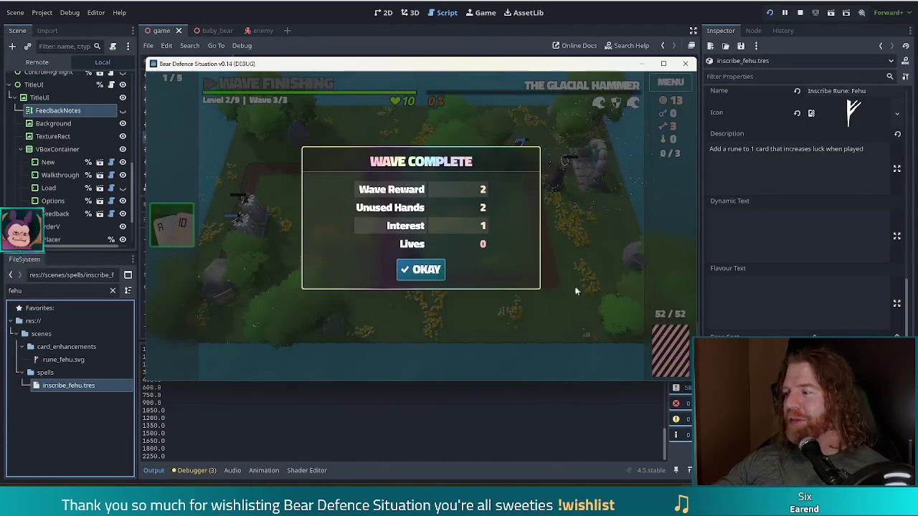
click(428, 269)
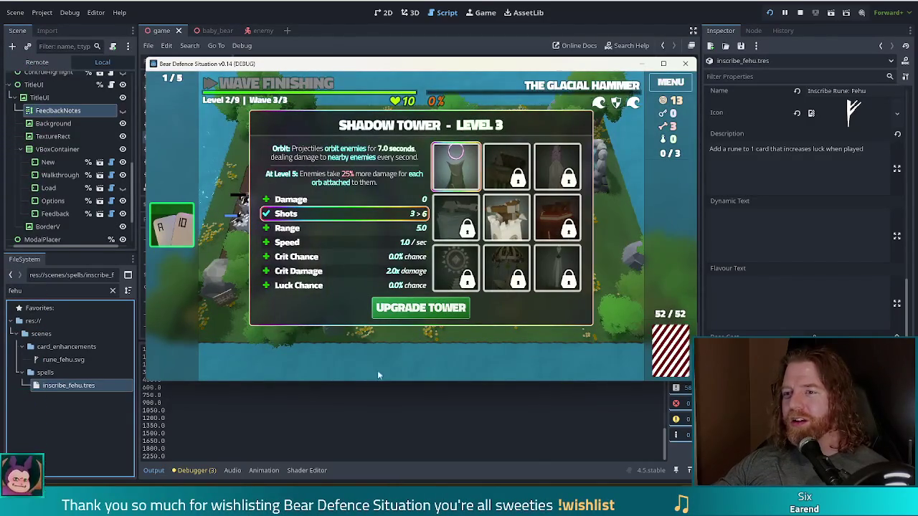
click(439, 309)
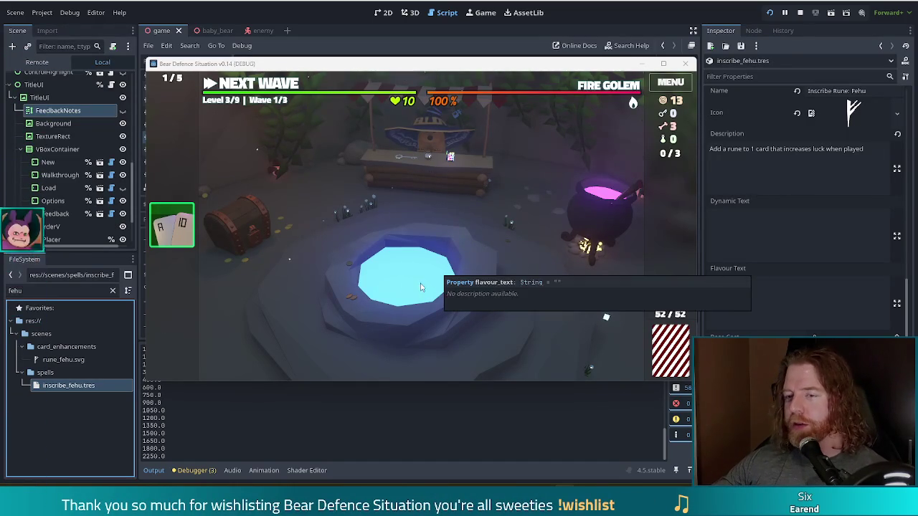
Open the Wishing Well in the level 3 hub
click(481, 284)
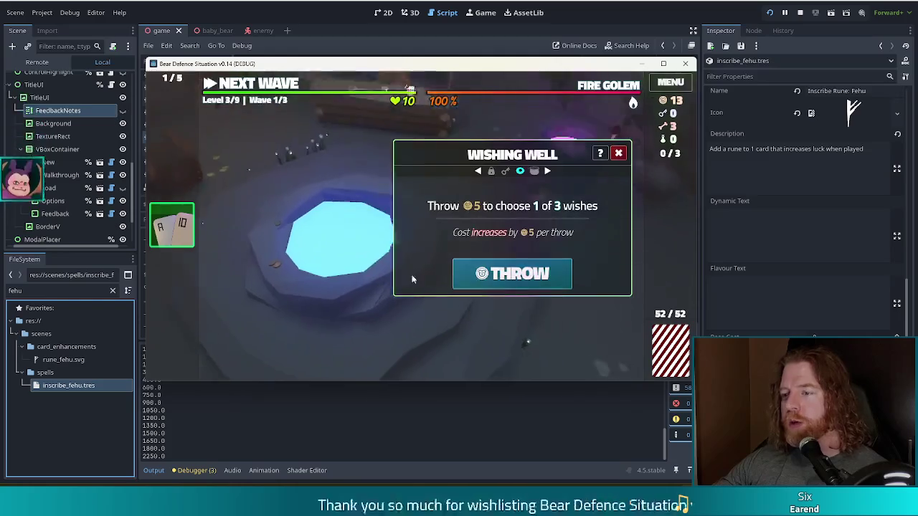
Spend 5 gold at the well, take the Heart of Fire wish, then open the merchant's Shop
click(513, 274)
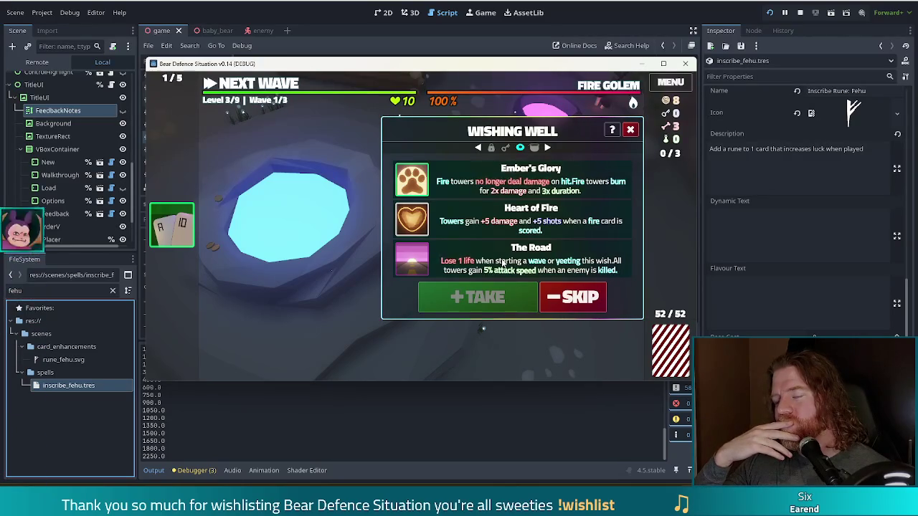
click(490, 263)
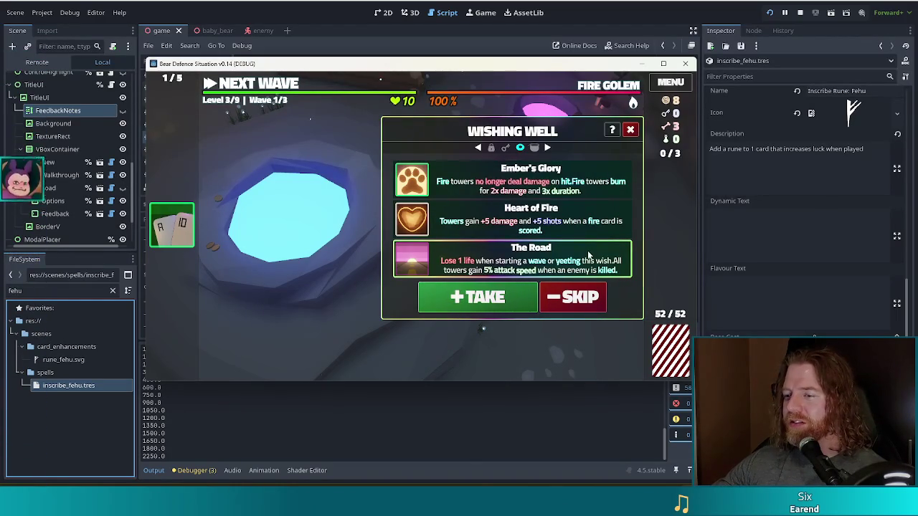
click(531, 221)
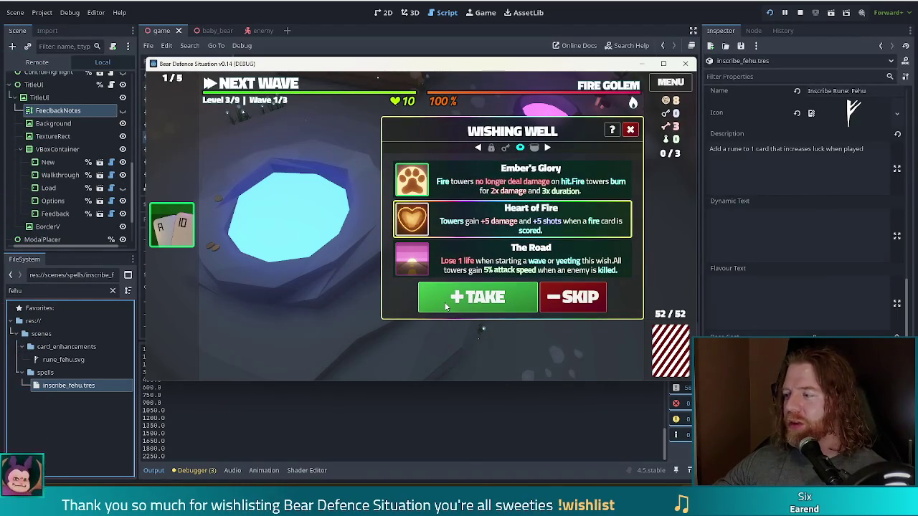
click(499, 299)
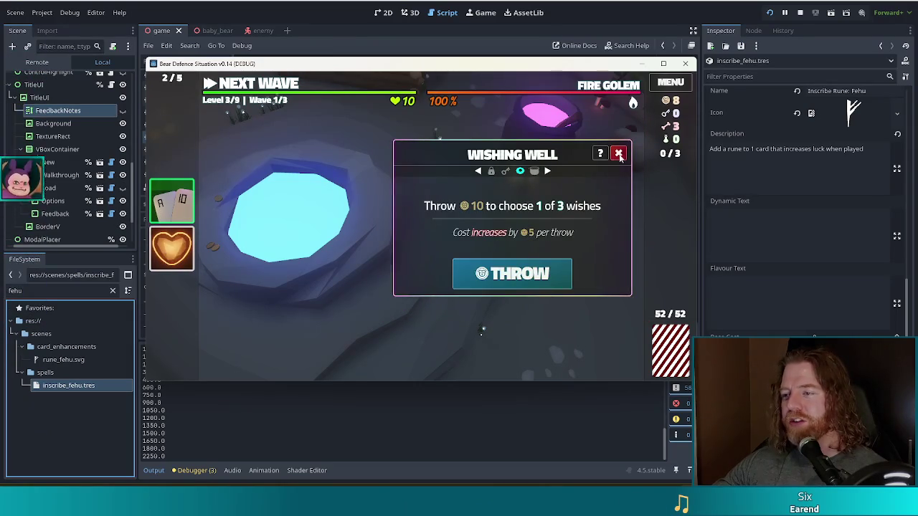
click(615, 152)
click(433, 183)
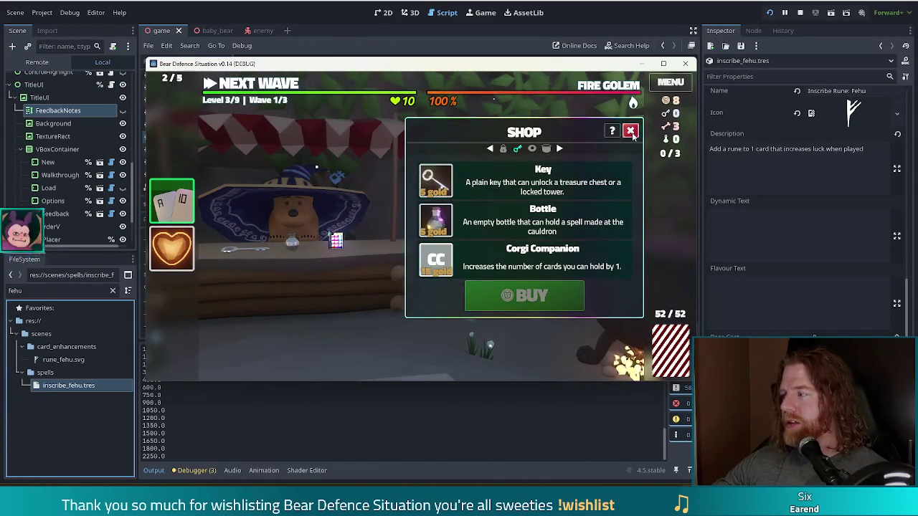
Close the Shop, reopen and close it again, then open the cauldron
click(630, 129)
click(316, 208)
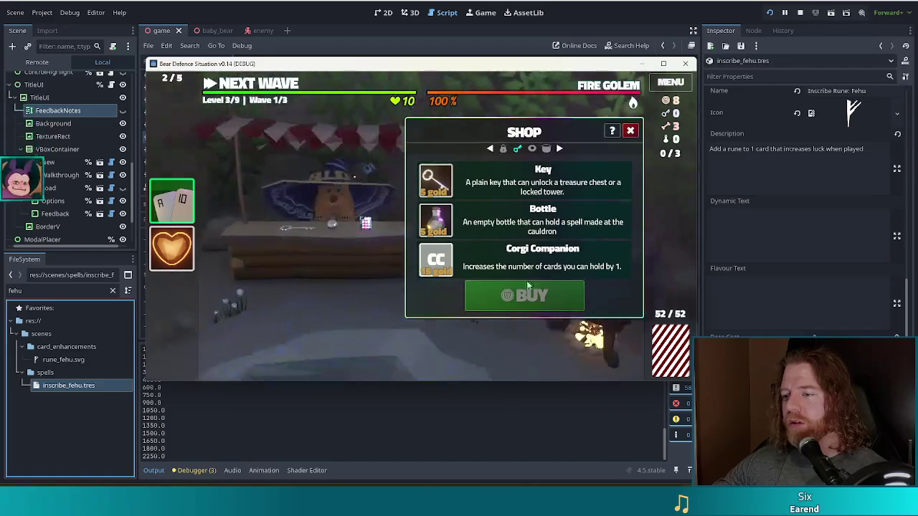
click(630, 130)
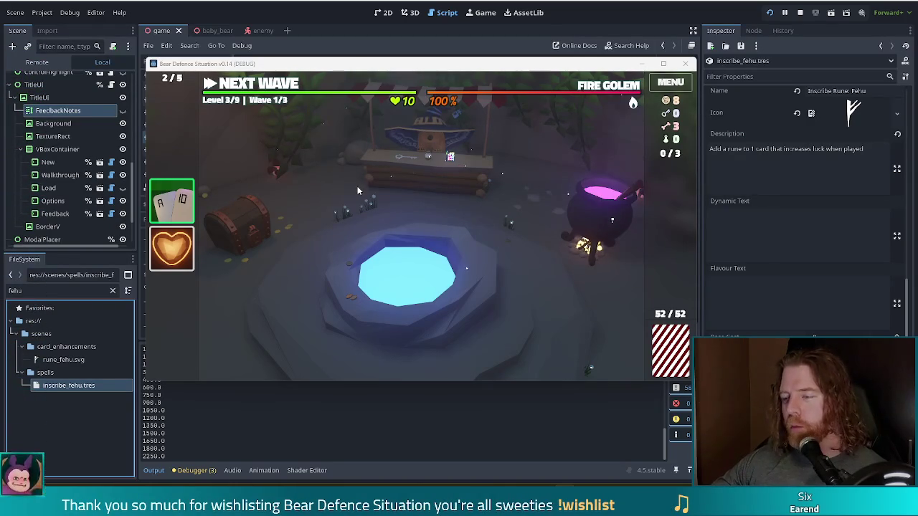
click(601, 211)
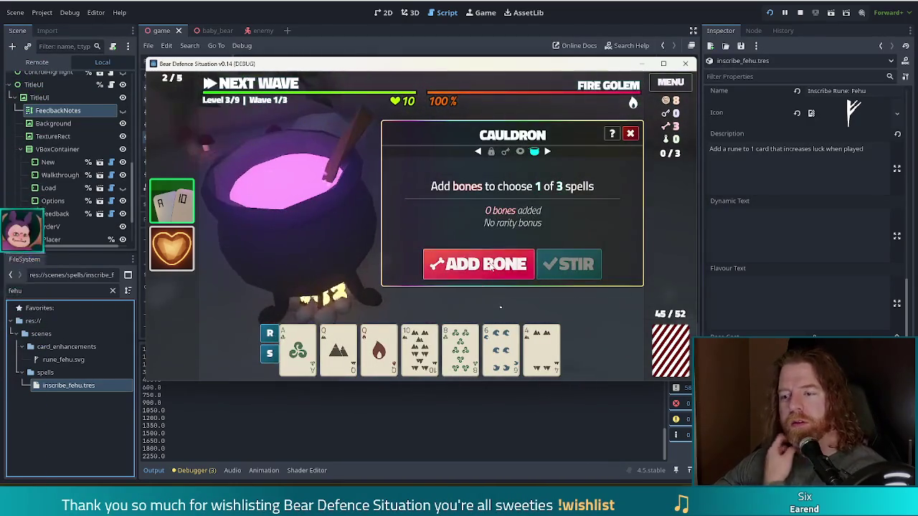
Add a bone, brew, and inscribe the Fehu rune on the Queen of Earth
click(491, 267)
click(568, 264)
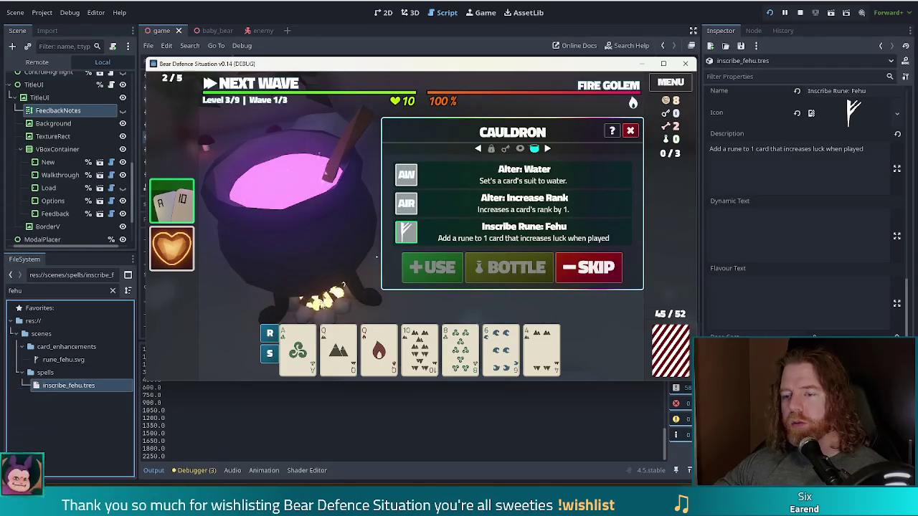
mouse_move(338, 348)
click(603, 240)
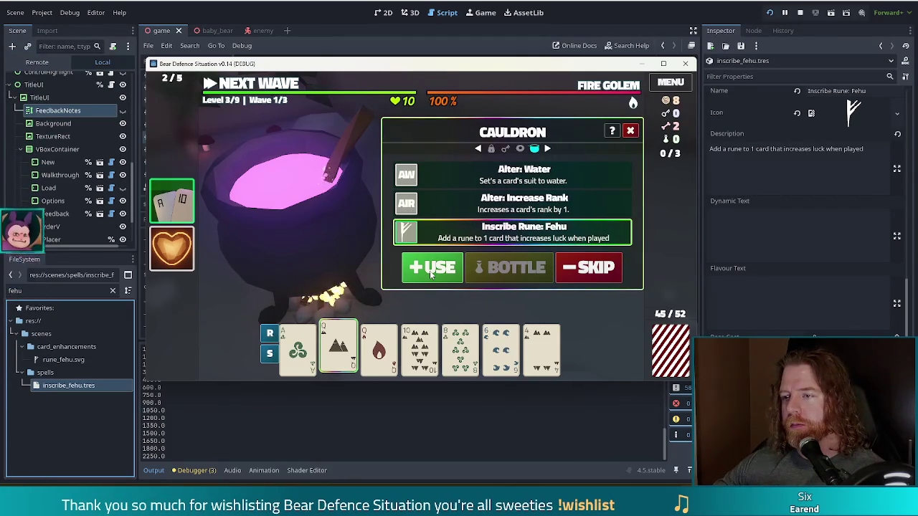
click(431, 270)
Add another bone and transmute the Queen of Earth into copper
click(478, 263)
click(574, 263)
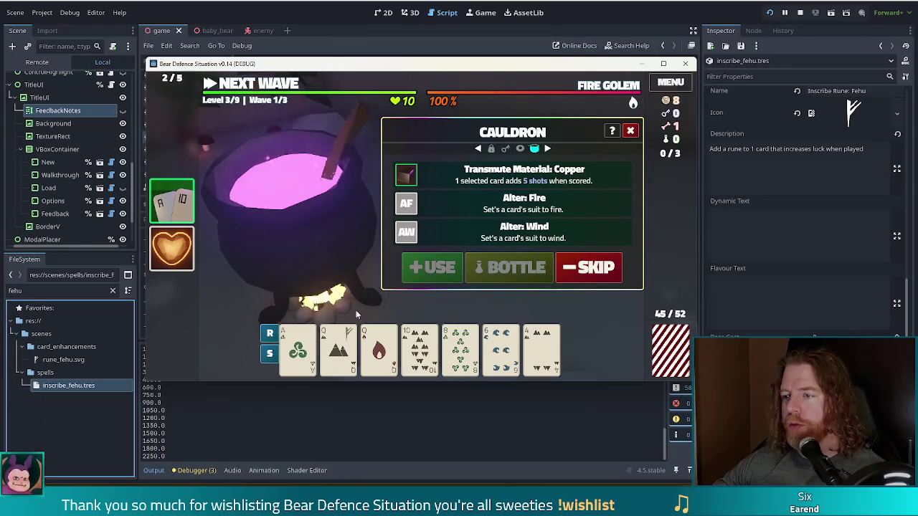
click(337, 347)
click(432, 268)
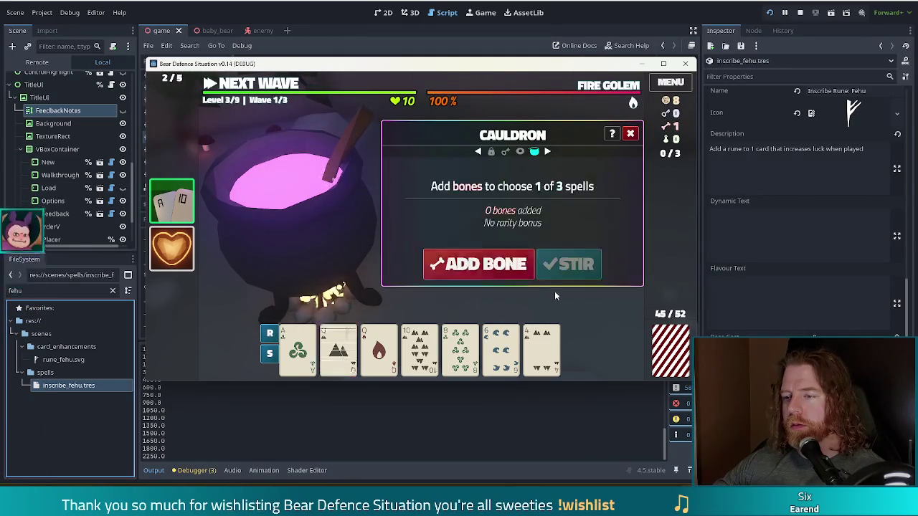
Brew Alter: Increase Rank to raise the 6 of Water to 7, then leave the cauldron
click(479, 265)
click(568, 267)
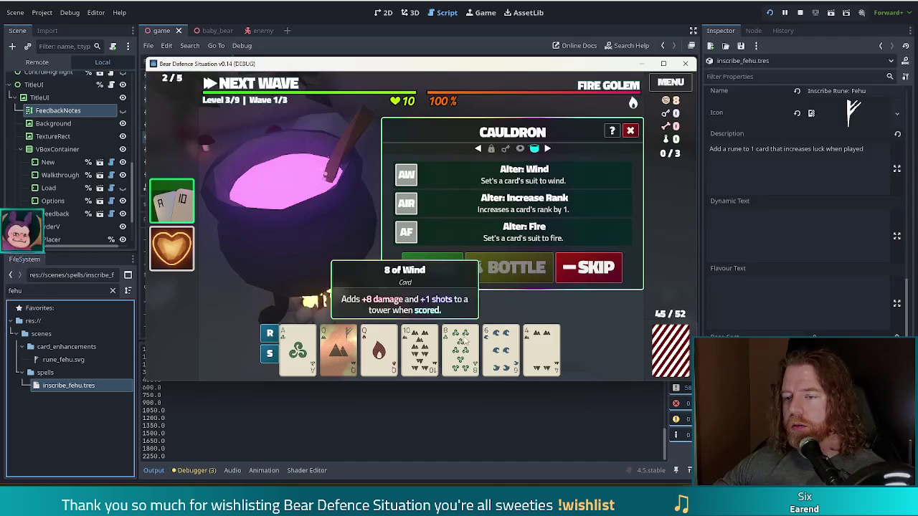
click(513, 204)
click(501, 348)
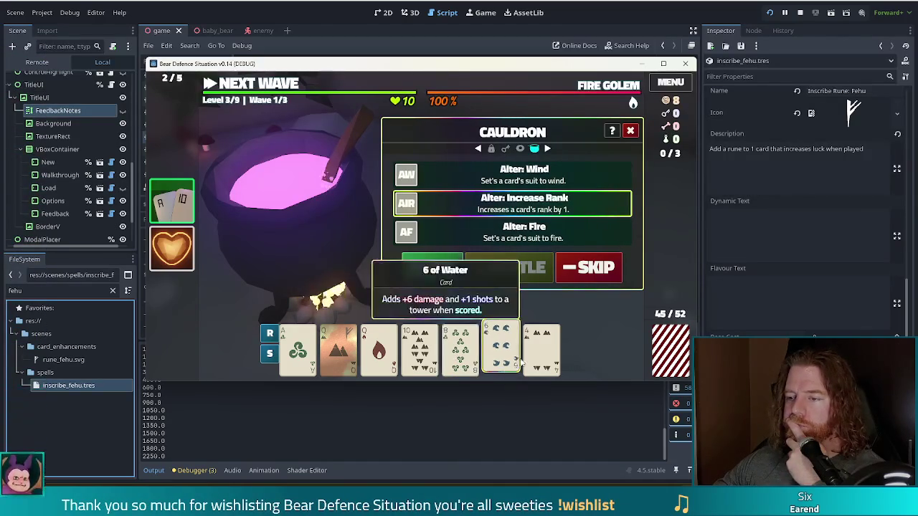
mouse_move(162, 204)
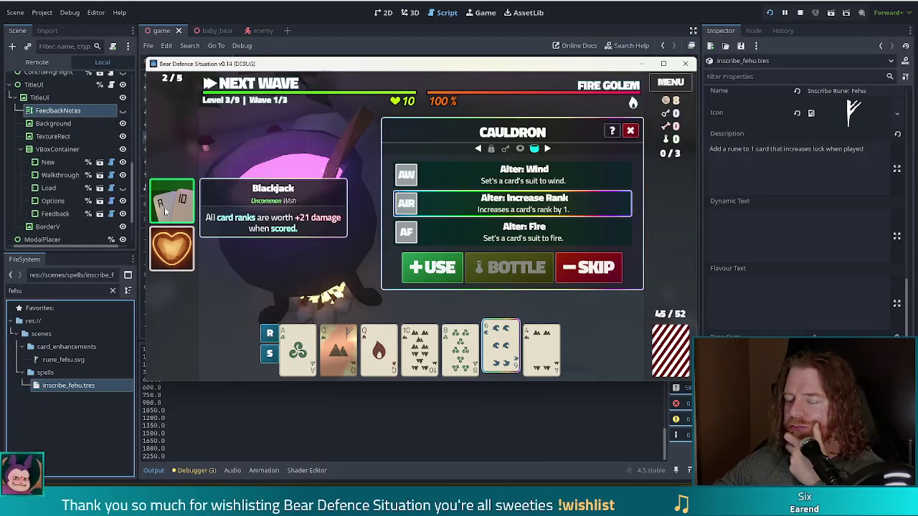
click(422, 270)
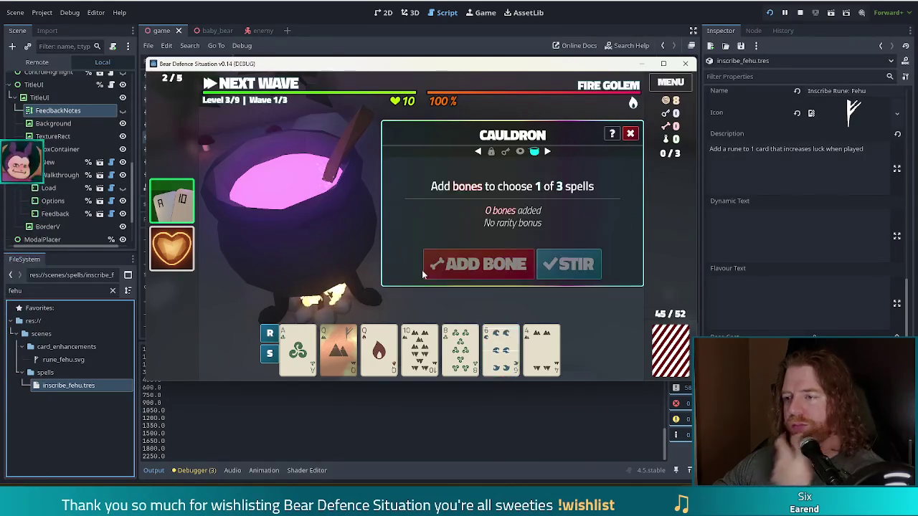
click(631, 135)
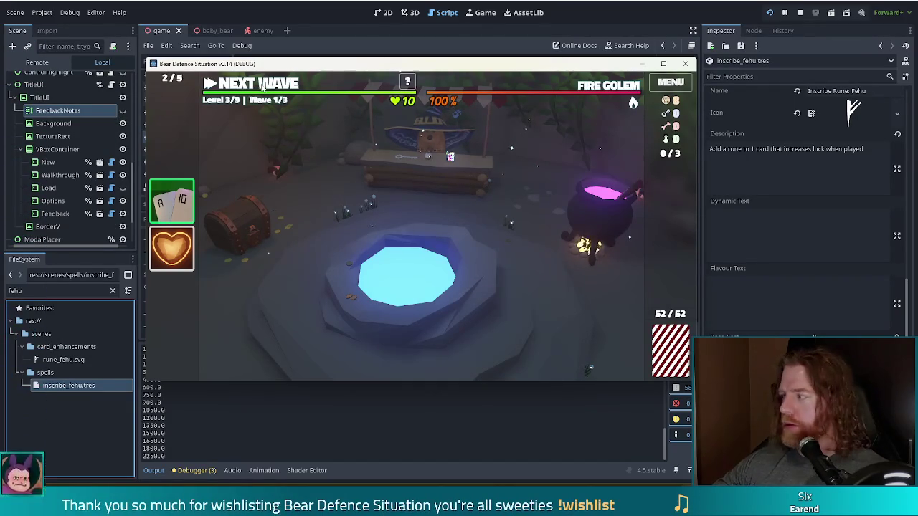
click(263, 85)
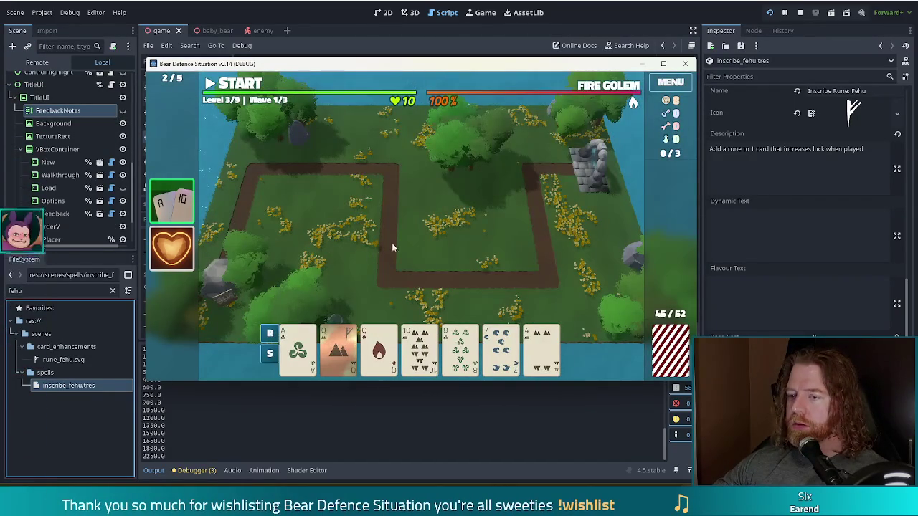
Discard the 8 of Wind for new cards
mouse_move(395, 339)
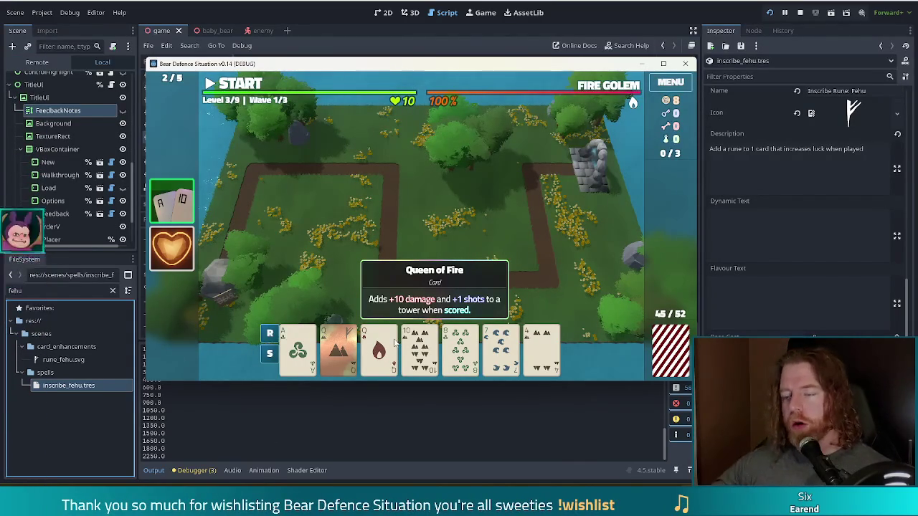
mouse_move(489, 341)
click(462, 347)
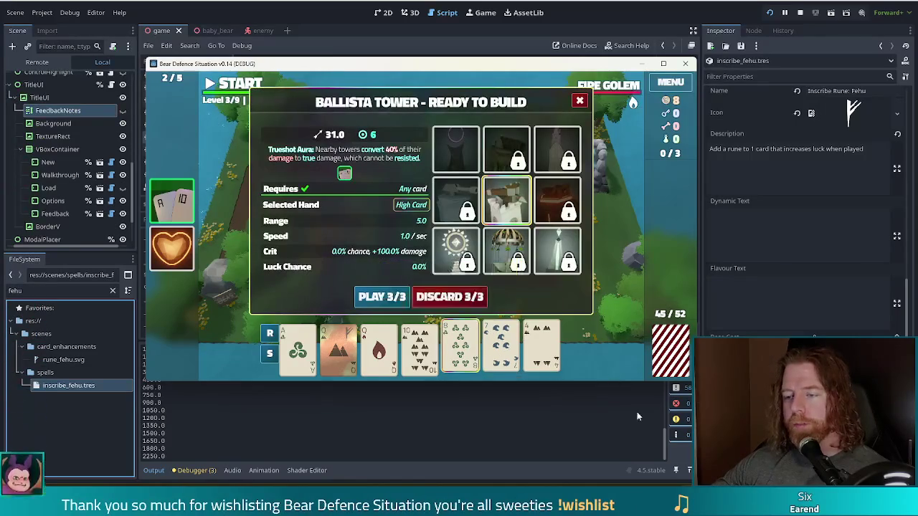
click(450, 294)
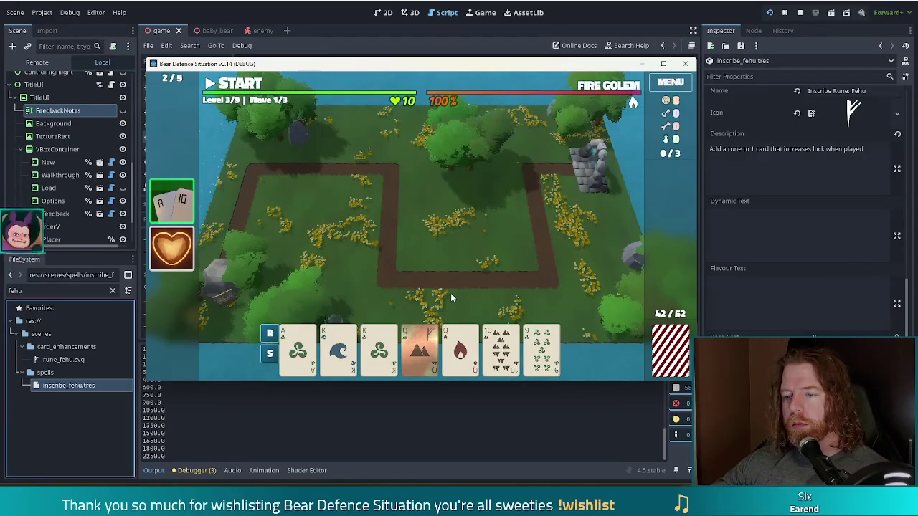
Play a Two Pair of Kings and Queens as a Shadow Tower
mouse_move(162, 263)
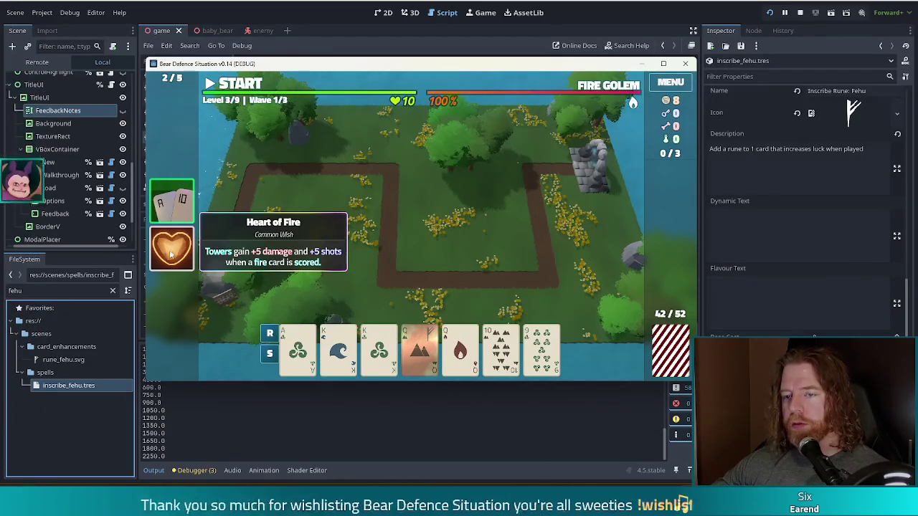
click(350, 360)
click(378, 351)
click(420, 351)
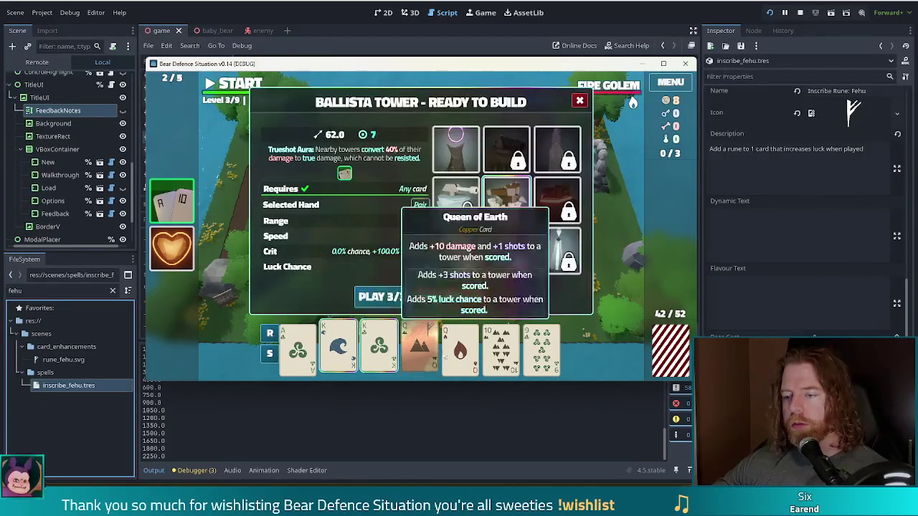
click(460, 351)
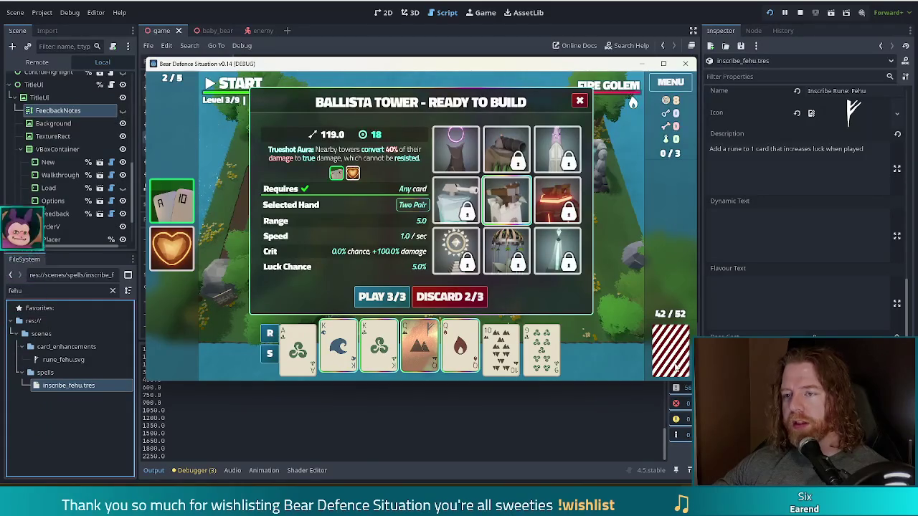
click(455, 150)
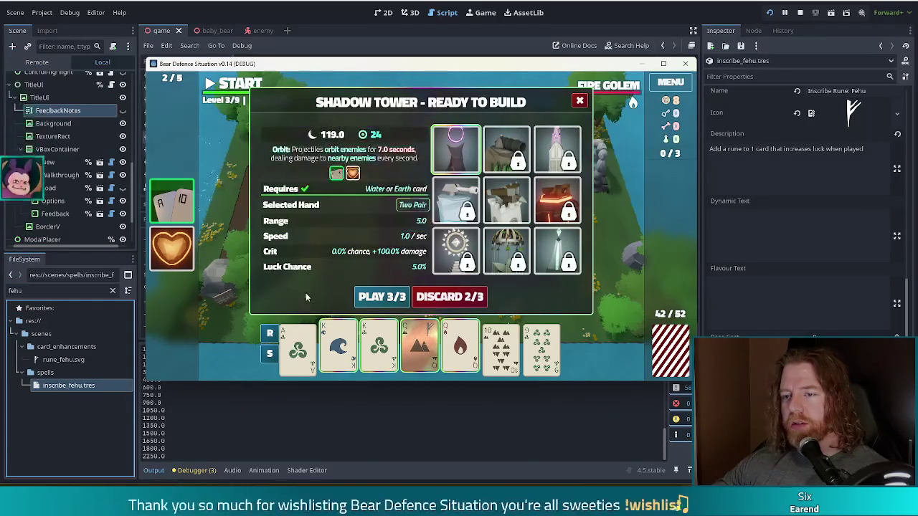
mouse_move(461, 164)
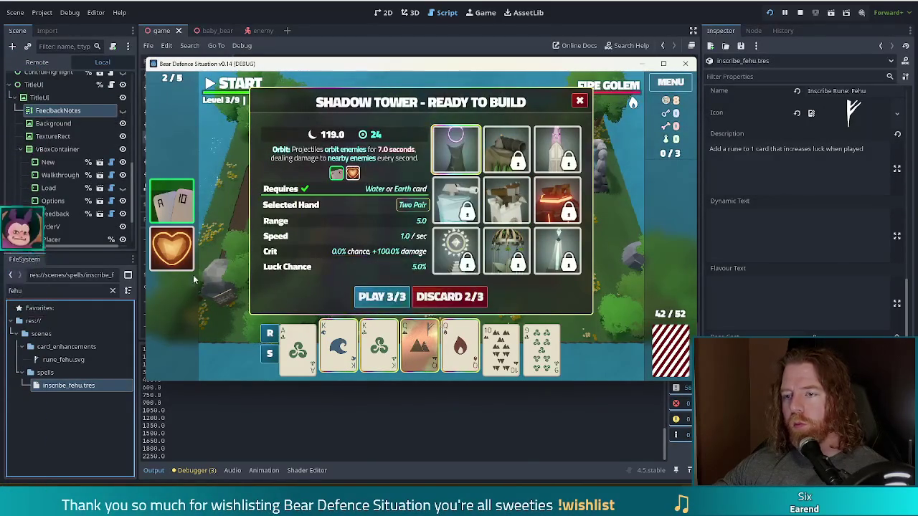
click(387, 299)
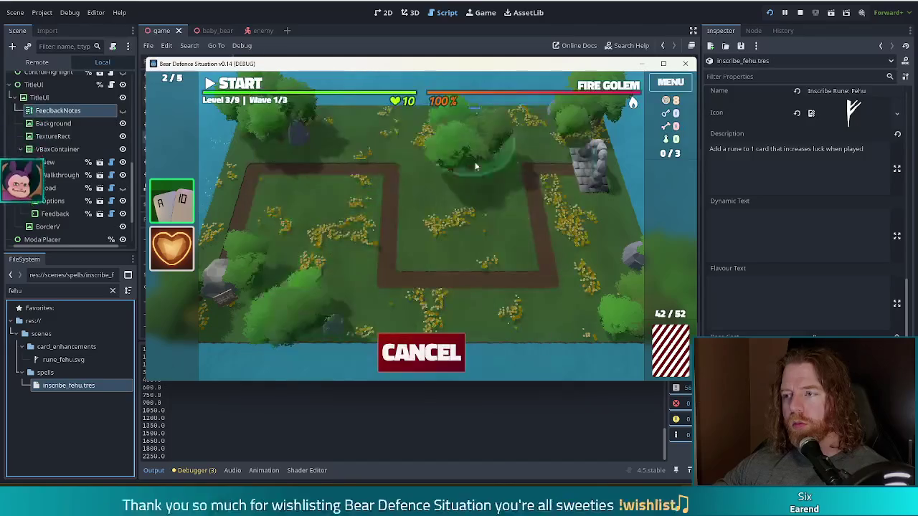
Place the Shadow Tower at the path's top-right and discard the 9 of Wind and 6 of Fire
click(545, 182)
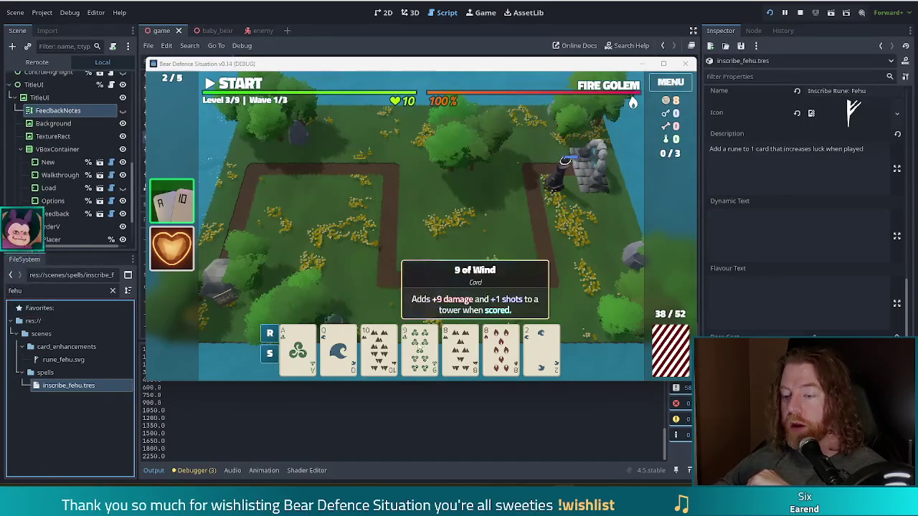
click(420, 347)
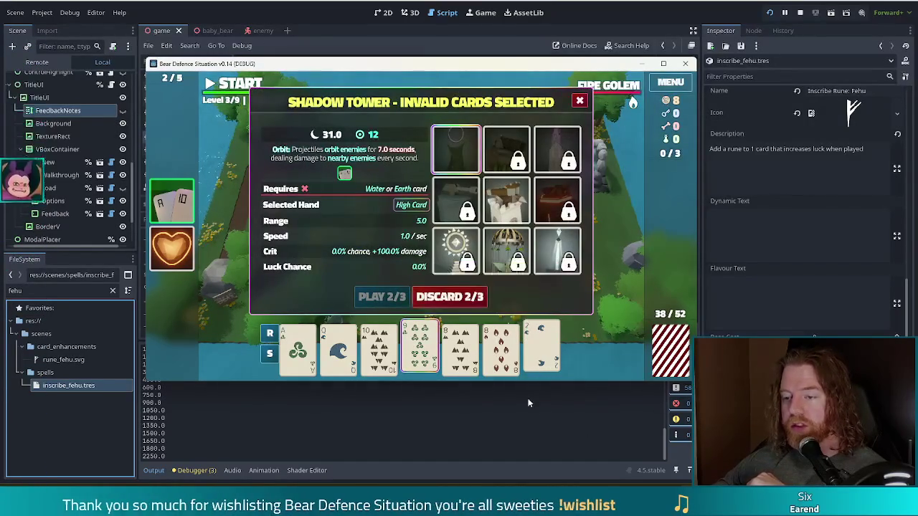
click(483, 302)
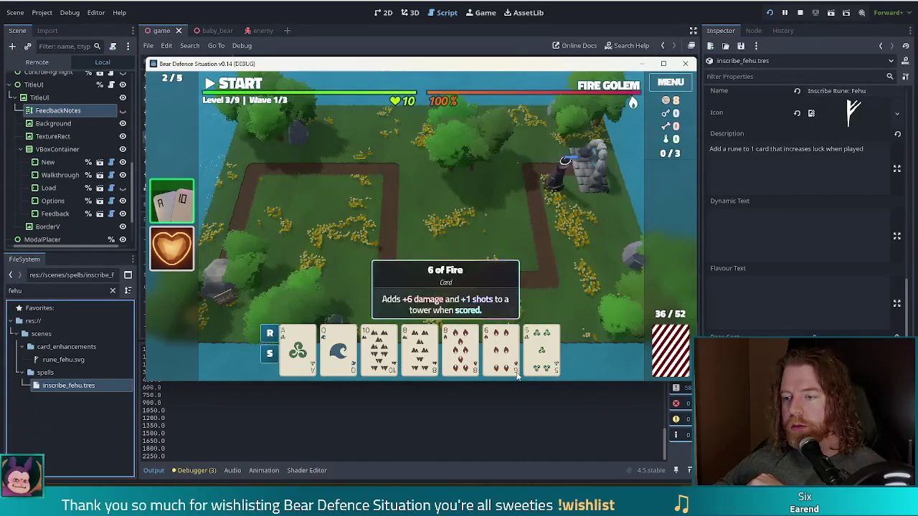
click(500, 348)
click(466, 297)
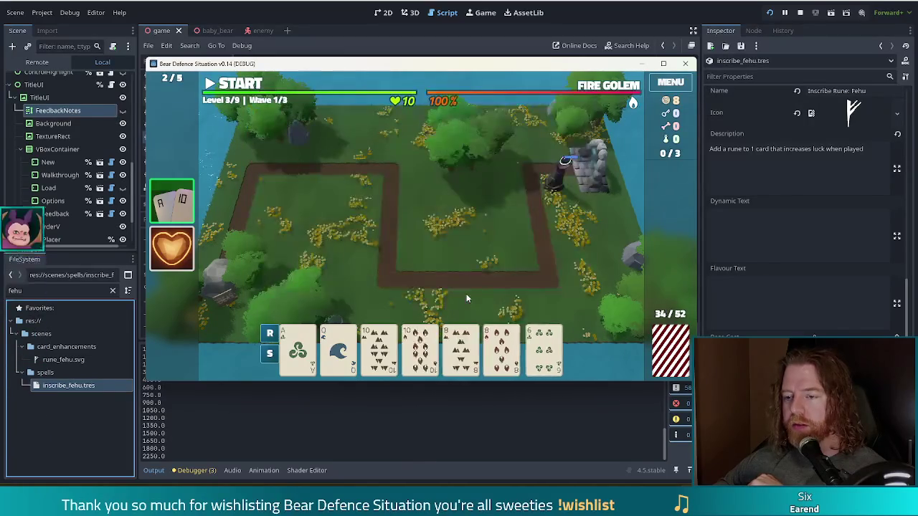
Play a Two Pair of 10s and 8s as another Shadow Tower
click(378, 348)
click(419, 348)
click(500, 347)
click(461, 347)
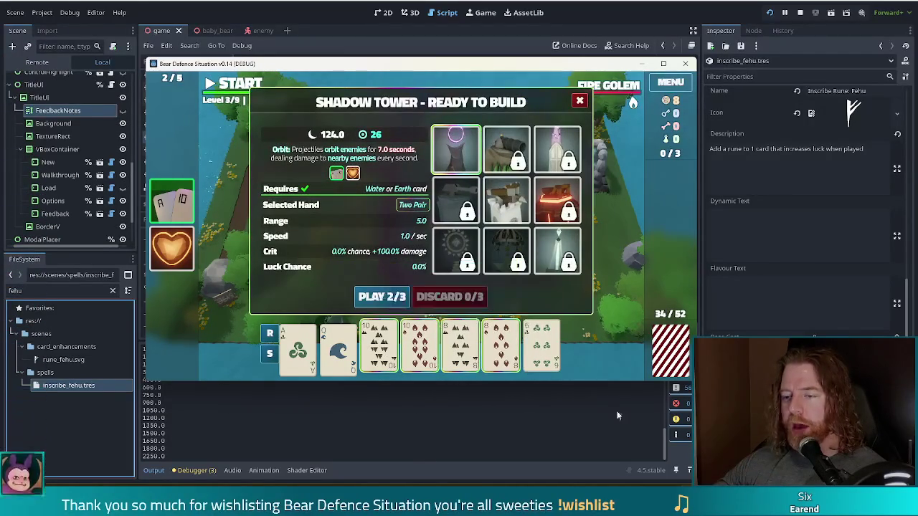
click(391, 298)
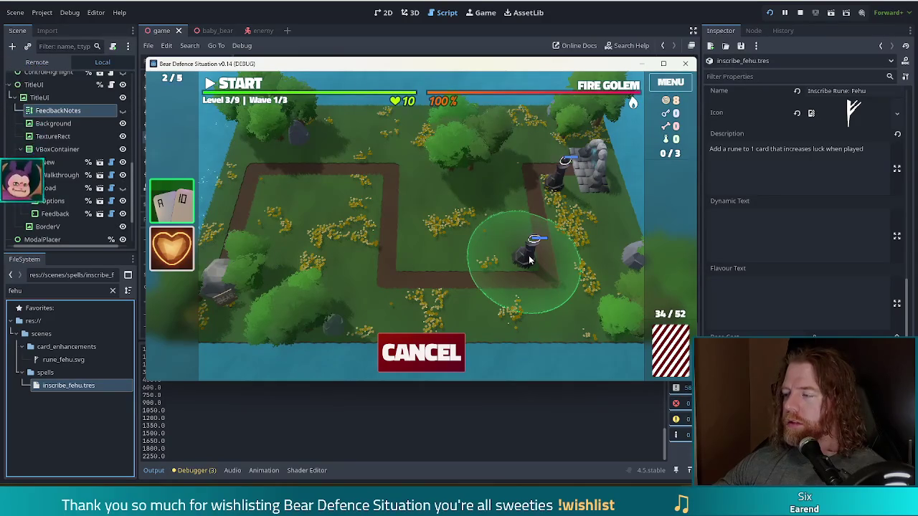
Place the Shadow Tower beside the path right of centre and dismiss the invalid 5 of Fire selection
click(529, 260)
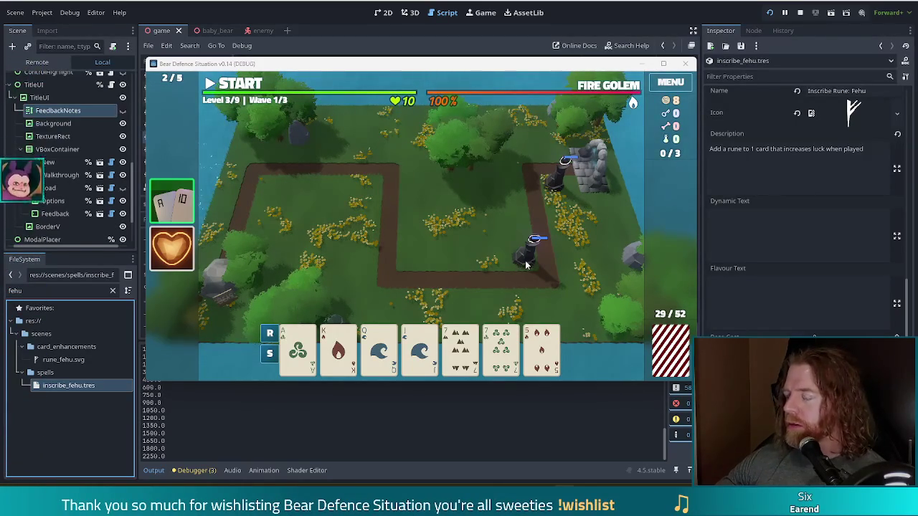
click(539, 350)
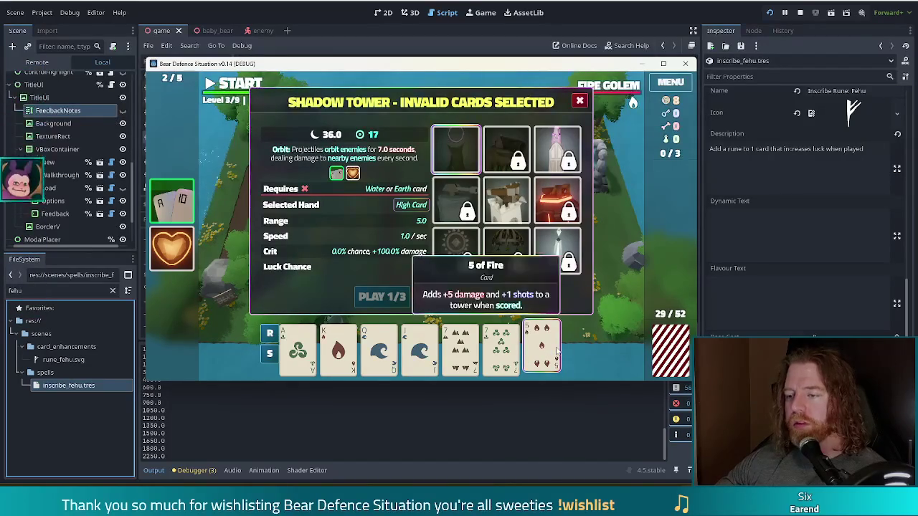
click(556, 350)
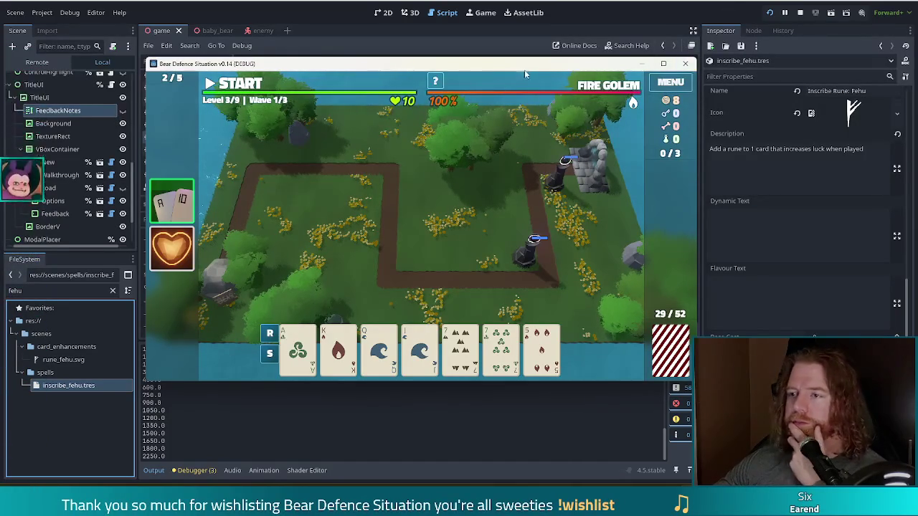
Start the first wave of level 3
mouse_move(525, 76)
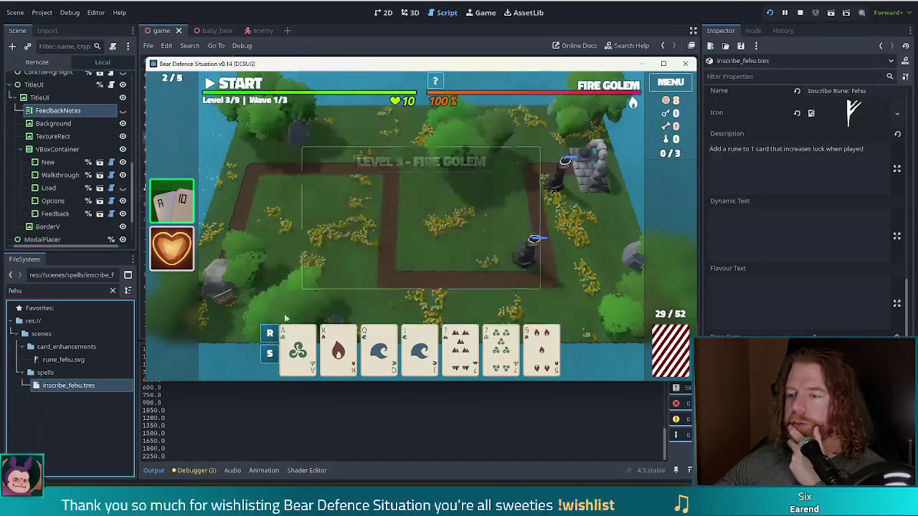
mouse_move(464, 351)
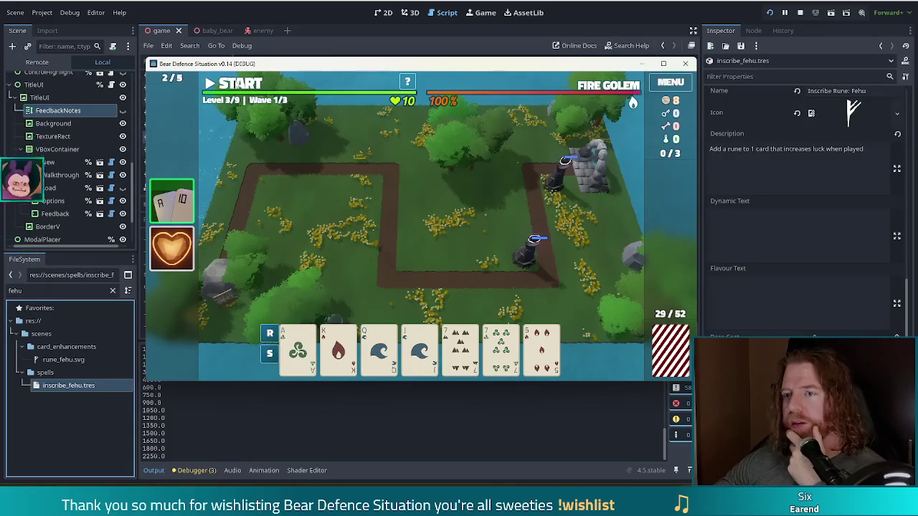
click(235, 84)
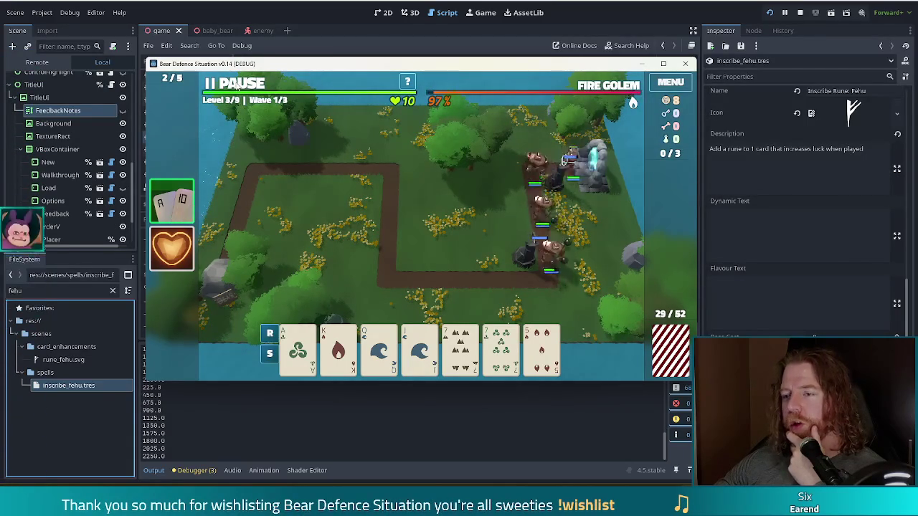
Pause the wave and select both 7s to build a Pair Shadow Tower
click(237, 84)
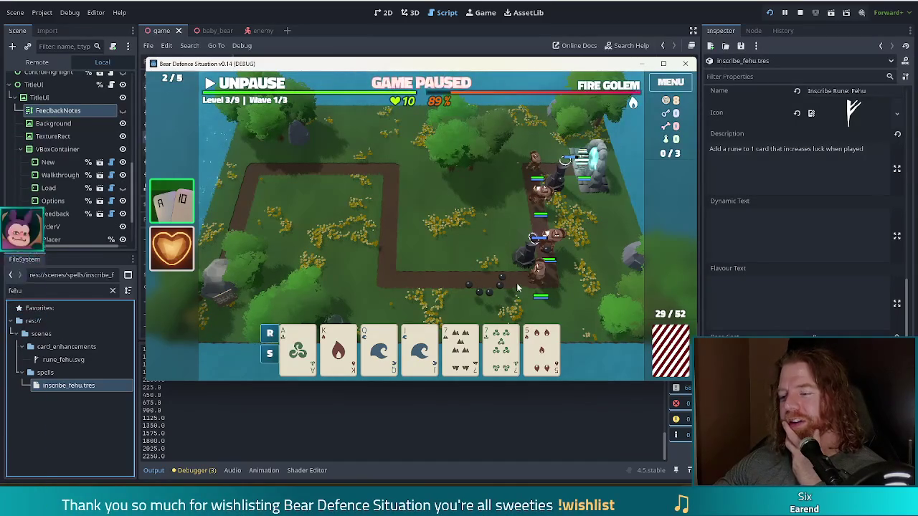
click(270, 86)
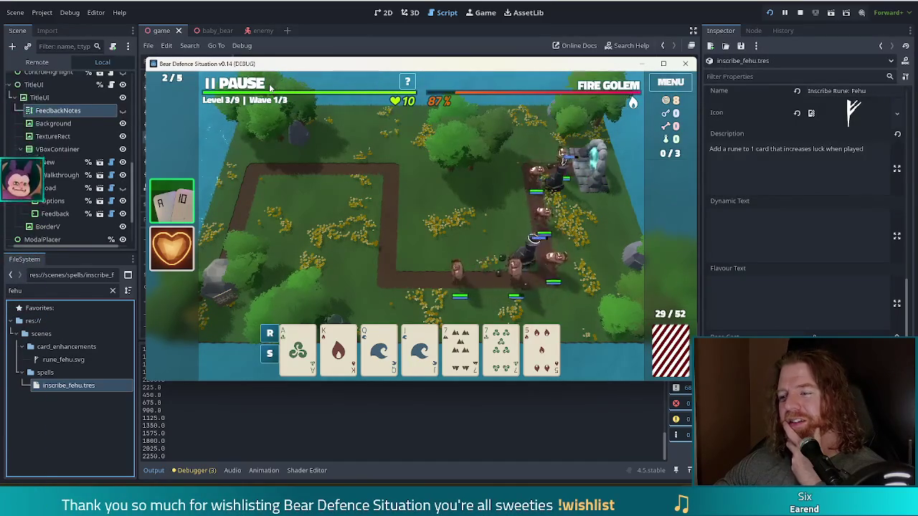
click(270, 86)
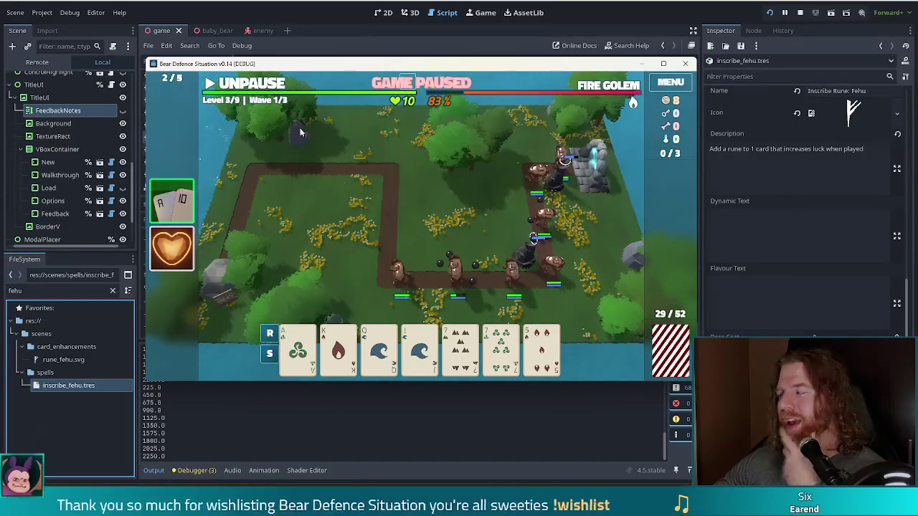
click(462, 349)
click(505, 352)
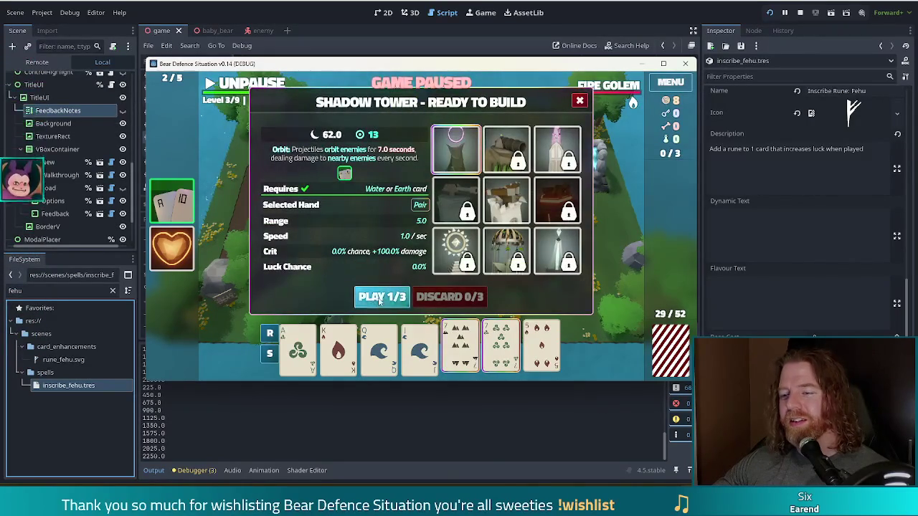
Place the Pair of 7s Shadow Tower at the path's upper-left bend, finish the wave, then stop the game with F8
click(382, 296)
click(368, 187)
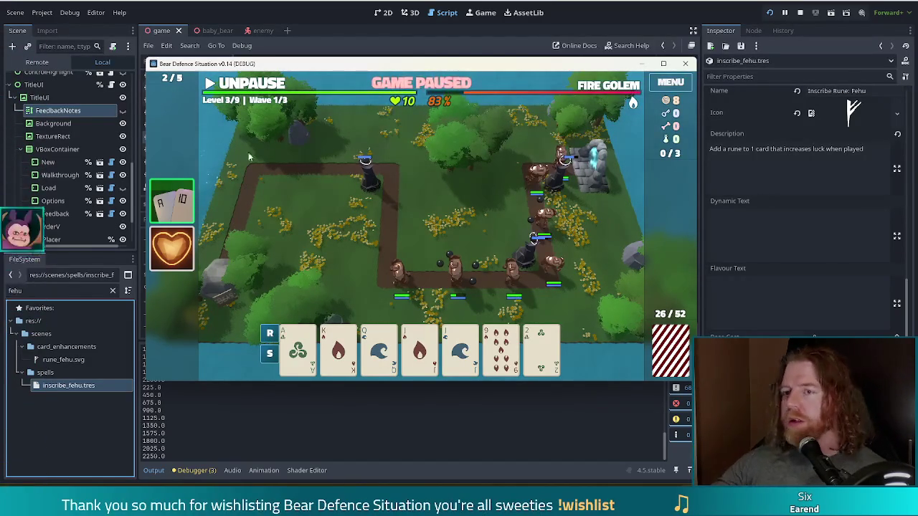
click(271, 86)
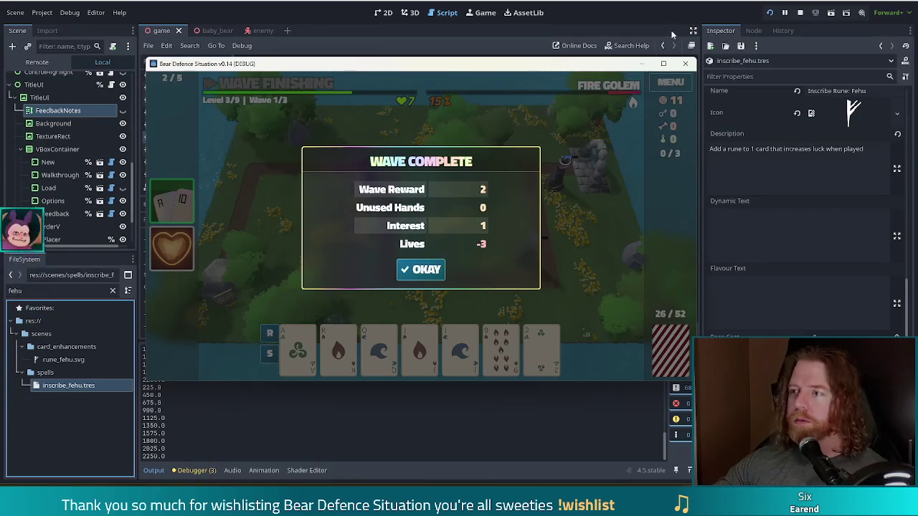
key(F8)
Stop the running game's debug session to return to the script editor
click(800, 13)
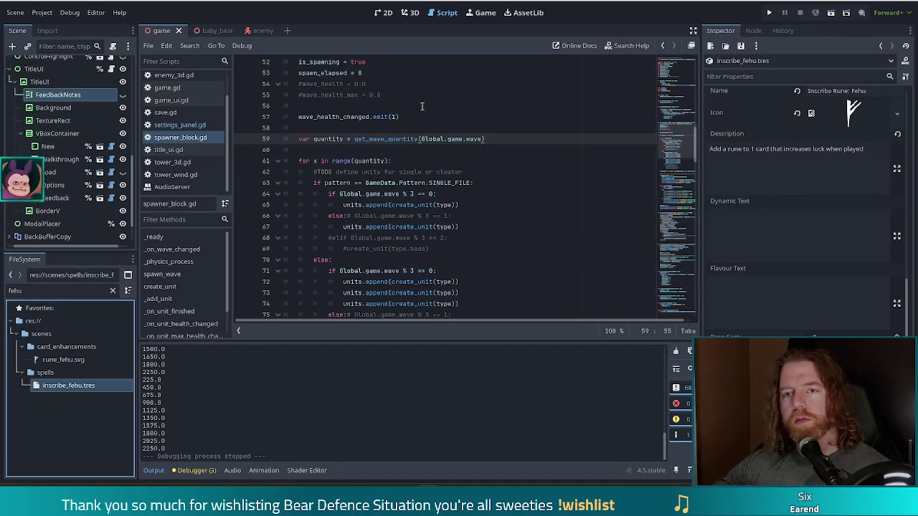
Inspect spawner_block.gd's spawn-loop checks and create_unit call (lines 63-67), then switch to enemy_3d.gd
click(470, 228)
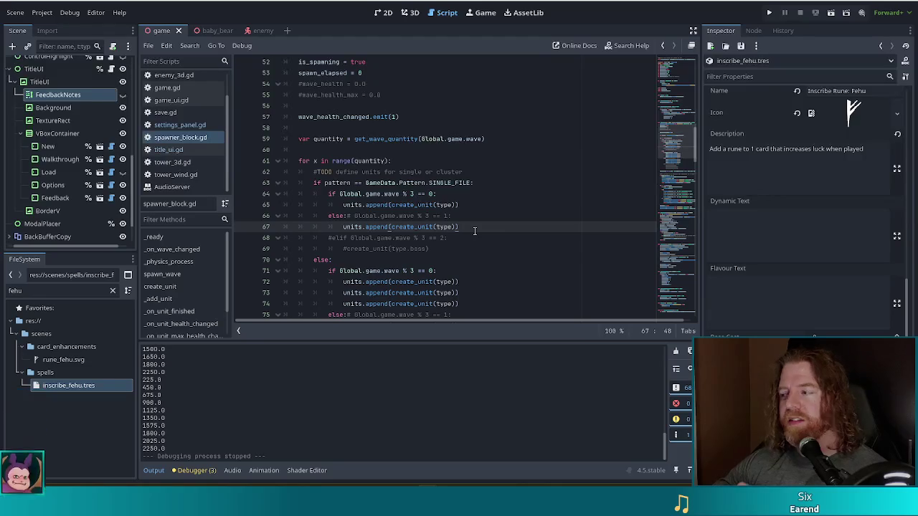
mouse_move(409, 227)
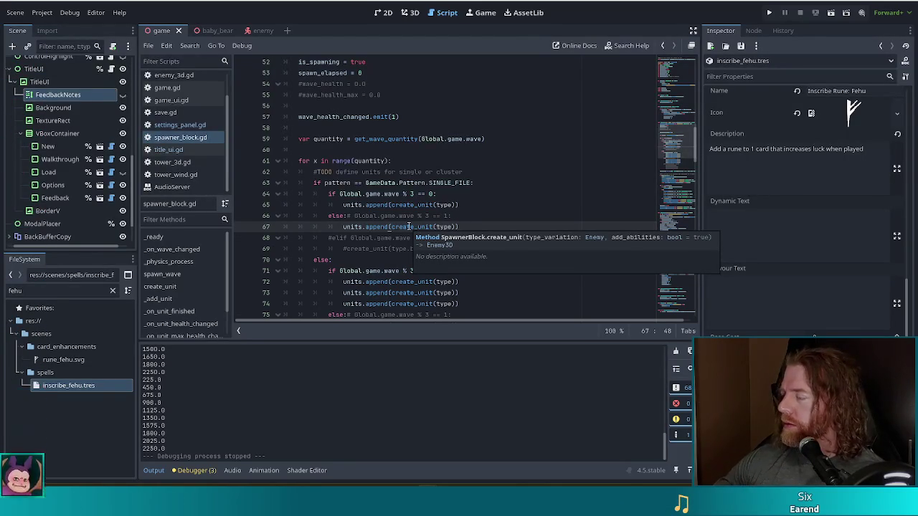
click(449, 193)
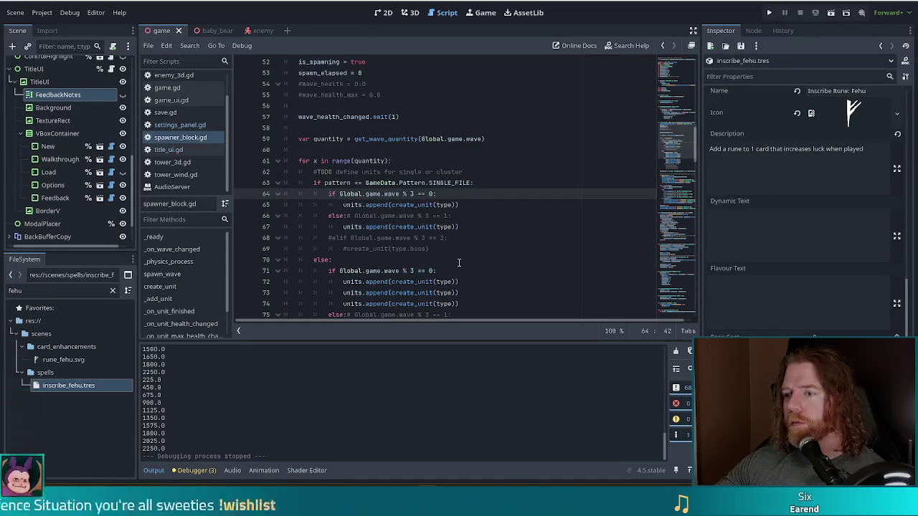
key(Up)
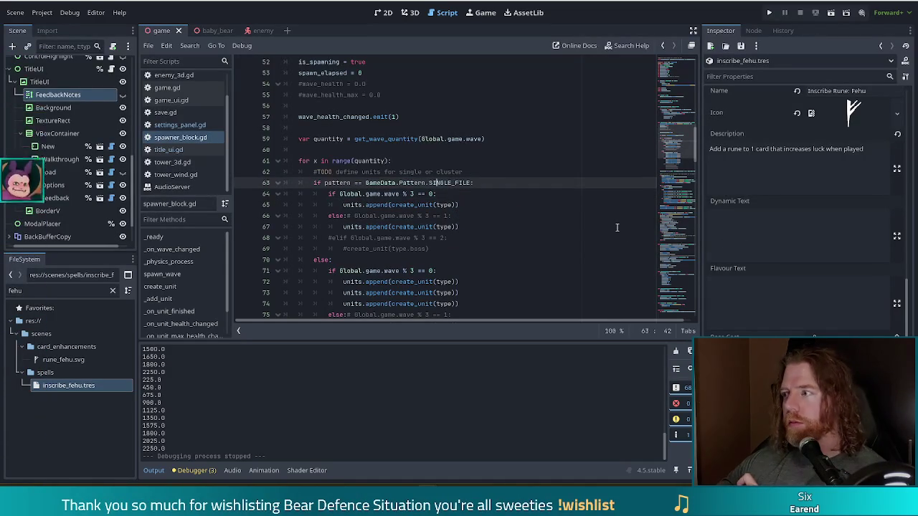
click(562, 218)
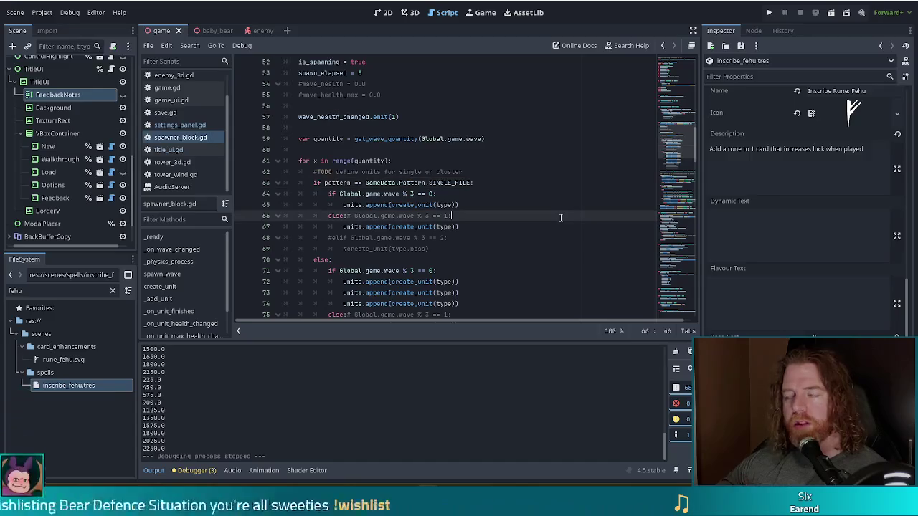
click(506, 182)
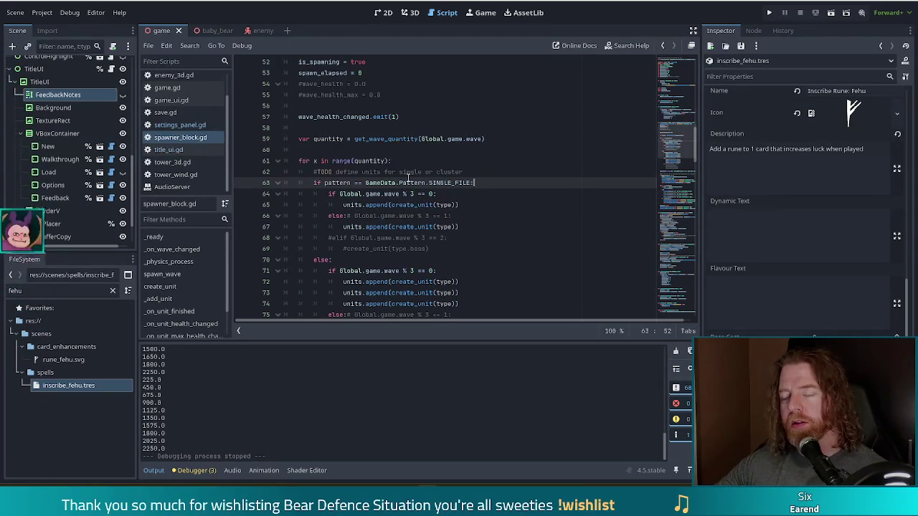
click(174, 74)
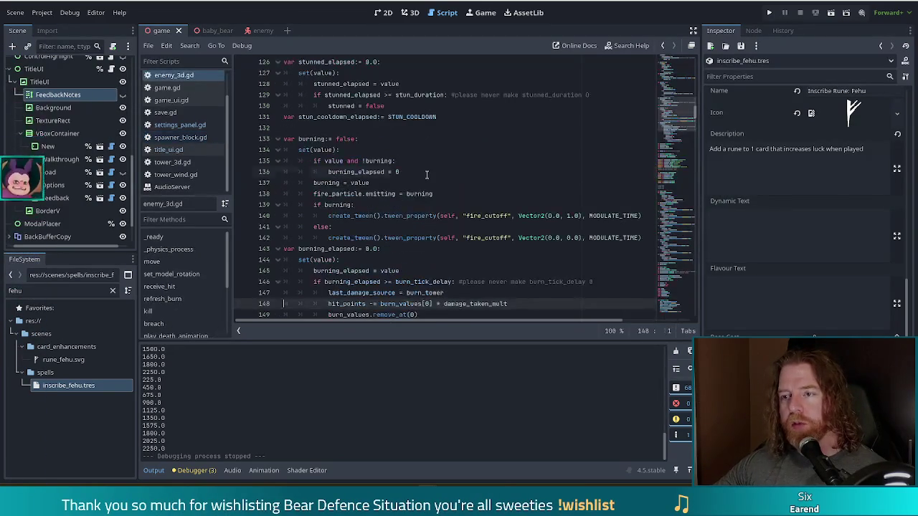
key(ctrl+f)
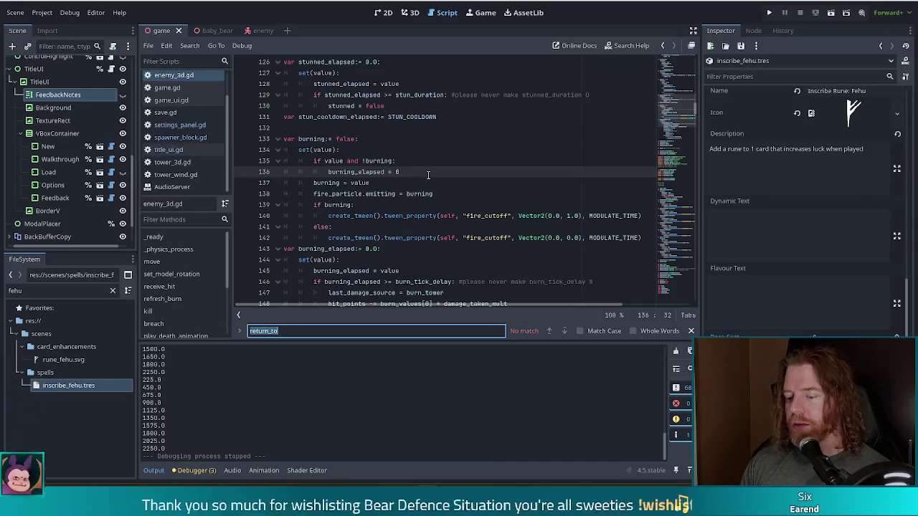
text(shadow)
key(BackSpace)
key(BackSpace)
key(BackSpace)
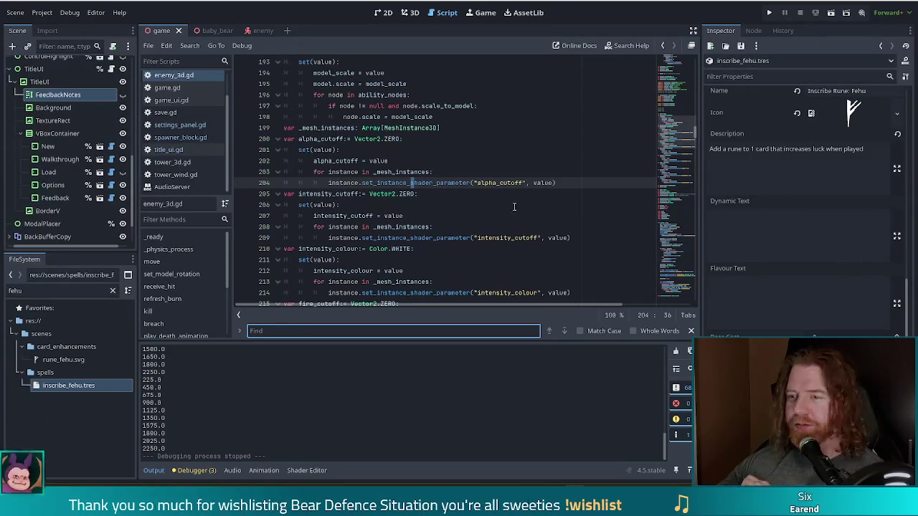
click(8, 291)
text(shadow_shot)
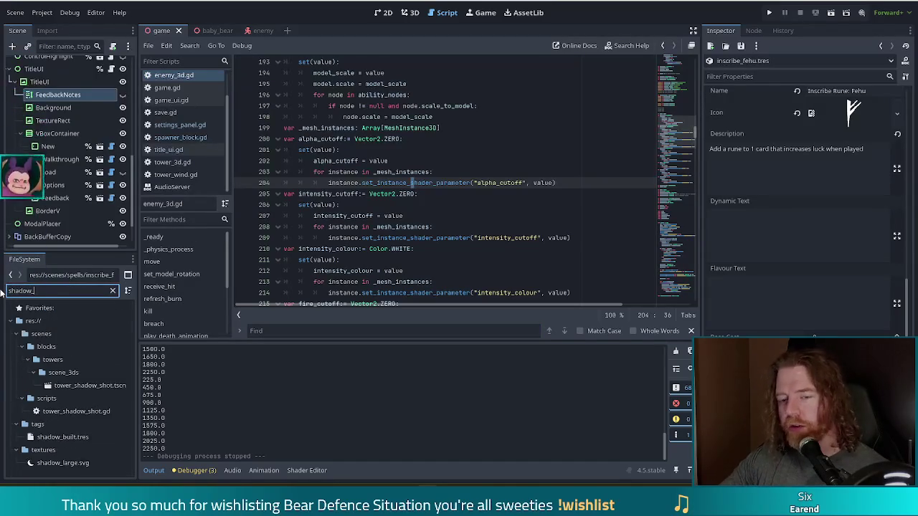
double_click(72, 412)
scroll(448, 186, down, 3)
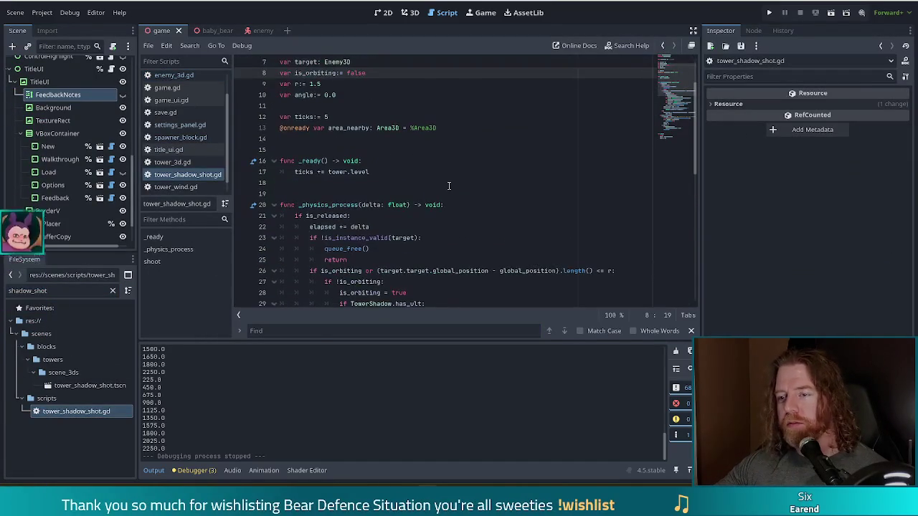
scroll(674, 104, down, 2)
scroll(674, 104, down, 6)
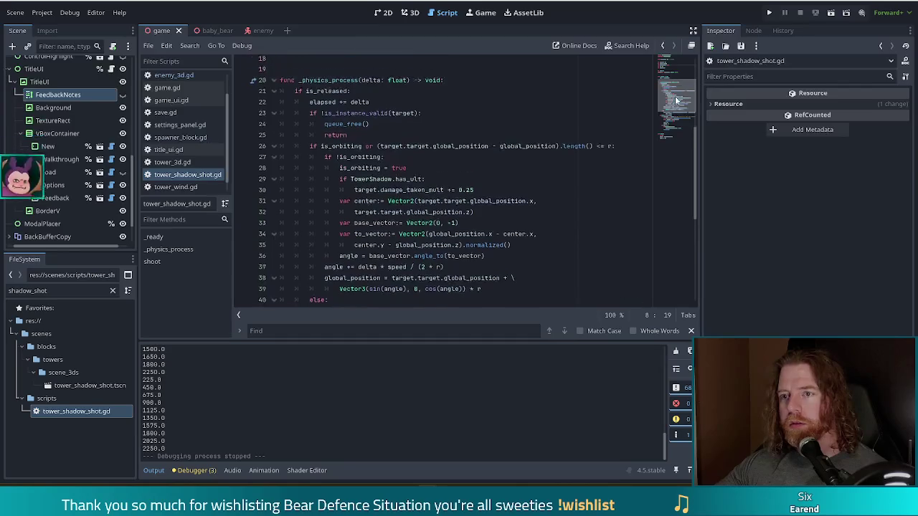
scroll(674, 140, down, 1)
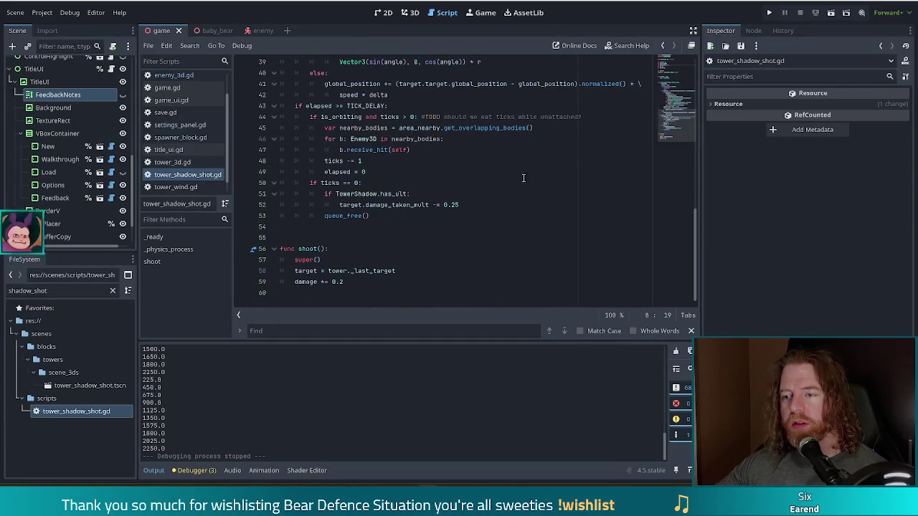
click(432, 205)
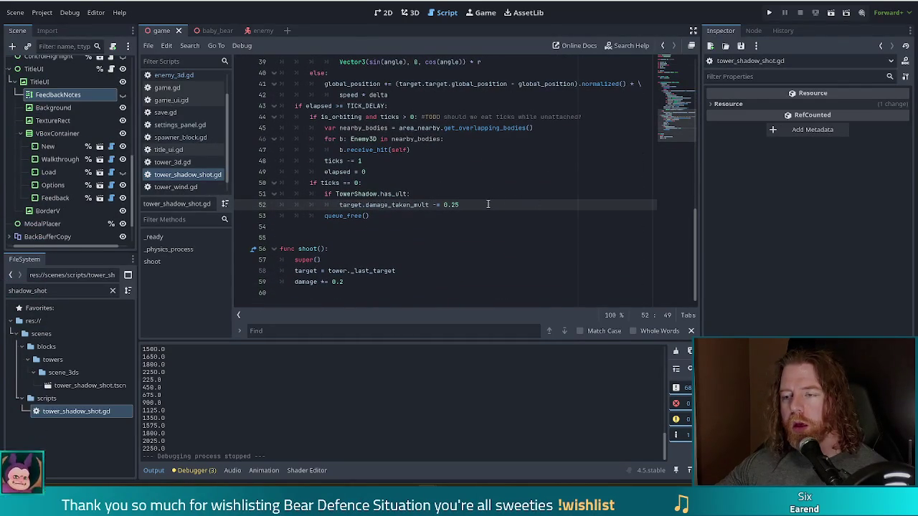
key(Left)
key(Left)
key(Left)
key(End)
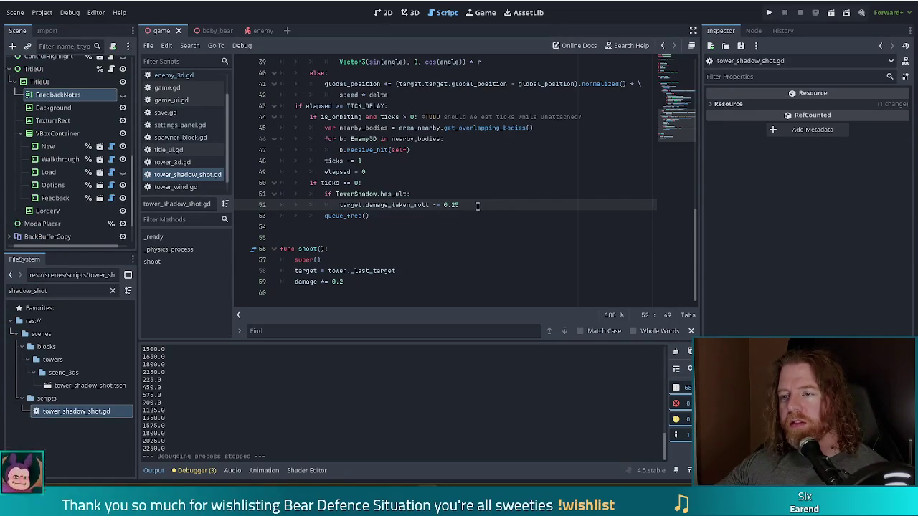
drag(467, 202, 469, 182)
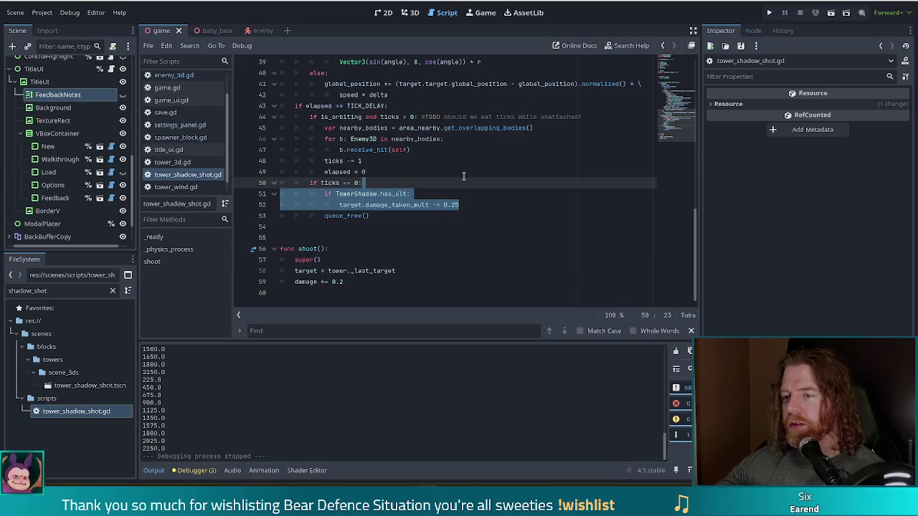
scroll(463, 176, up, 3)
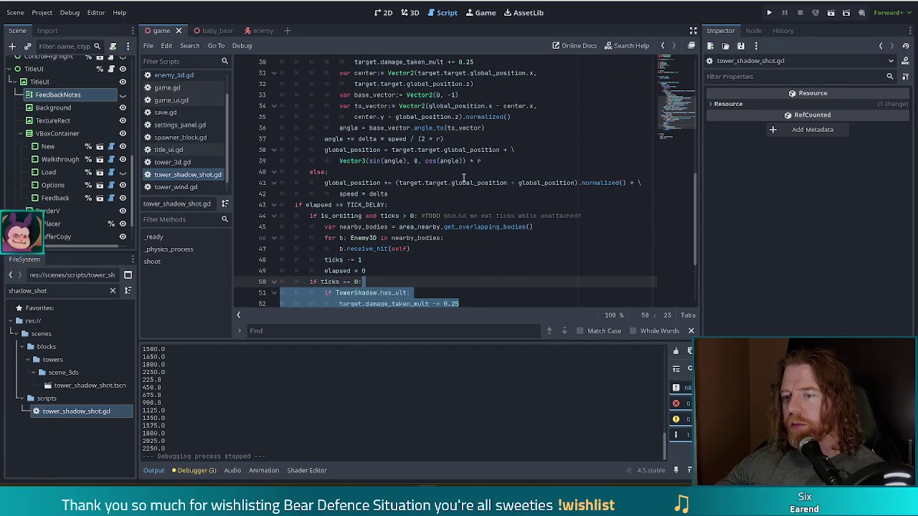
scroll(466, 187, up, 3)
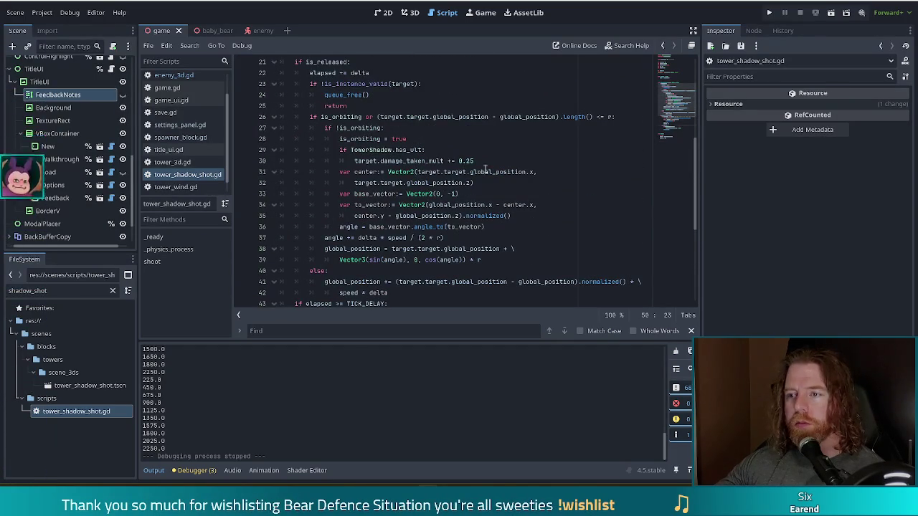
click(483, 153)
click(380, 149)
drag(380, 149, 441, 160)
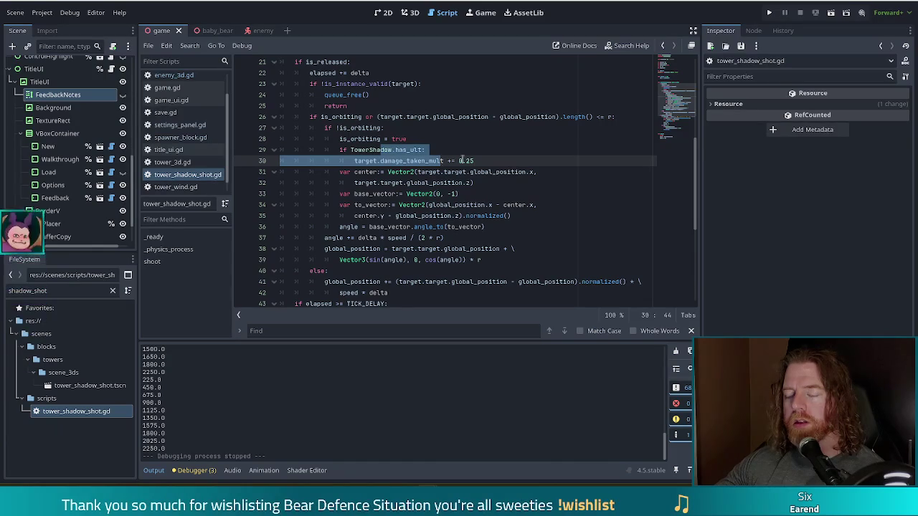
click(487, 161)
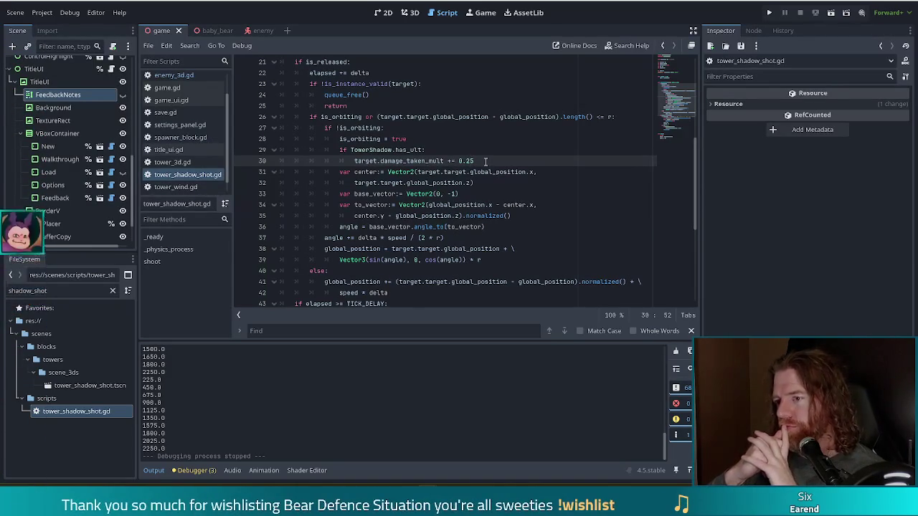
text(5)
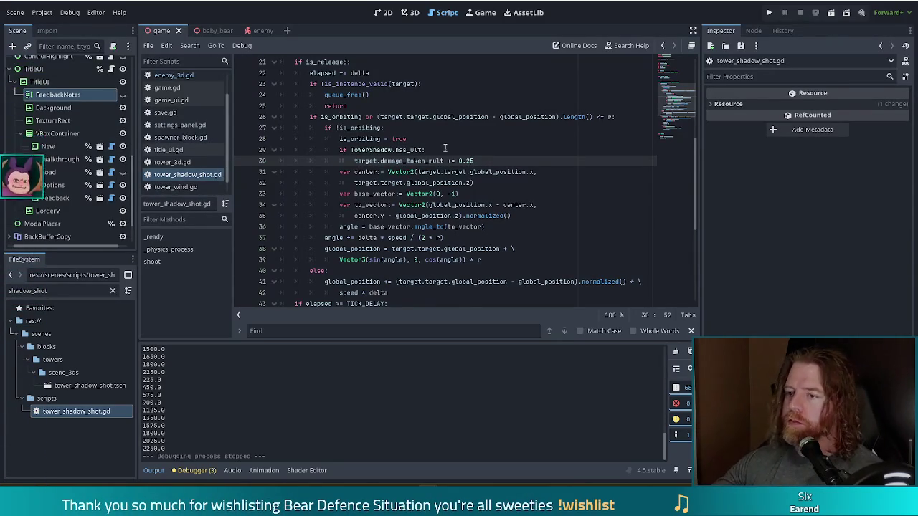
click(572, 194)
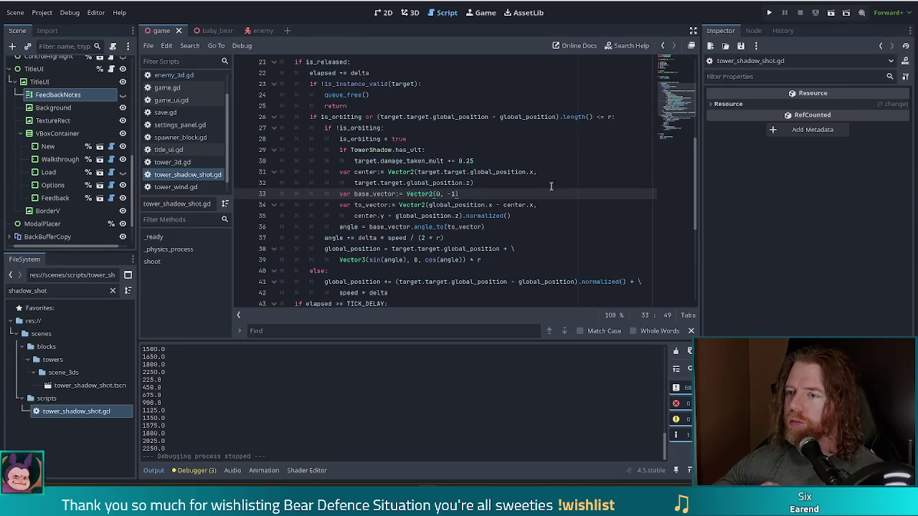
scroll(529, 192, up, 3)
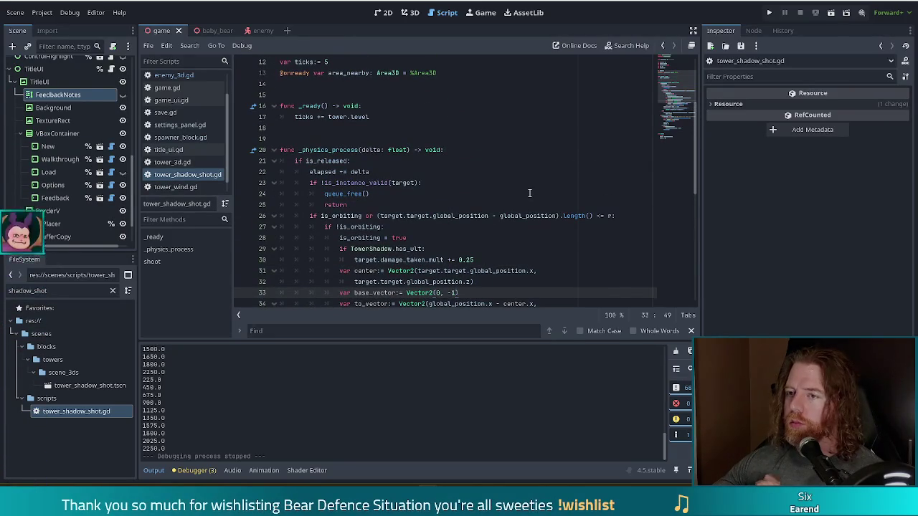
scroll(529, 192, down, 1)
scroll(529, 193, up, 1)
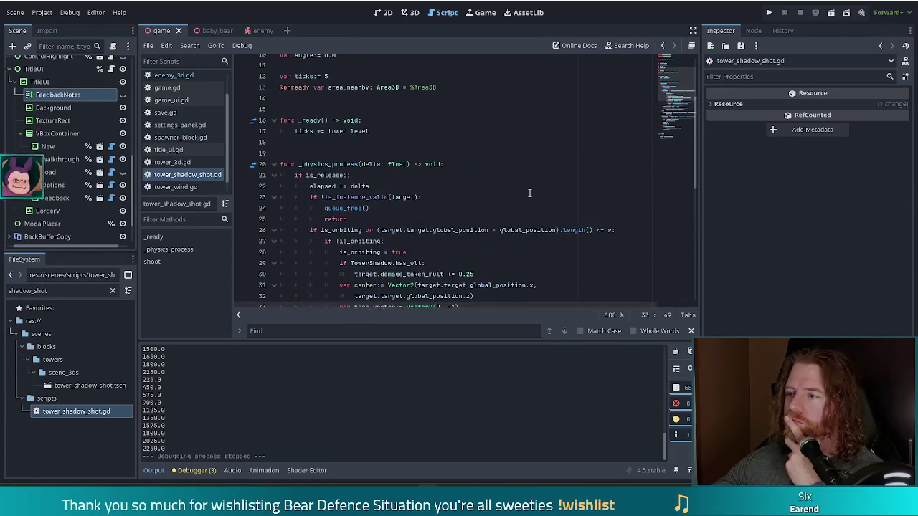
scroll(529, 192, up, 3)
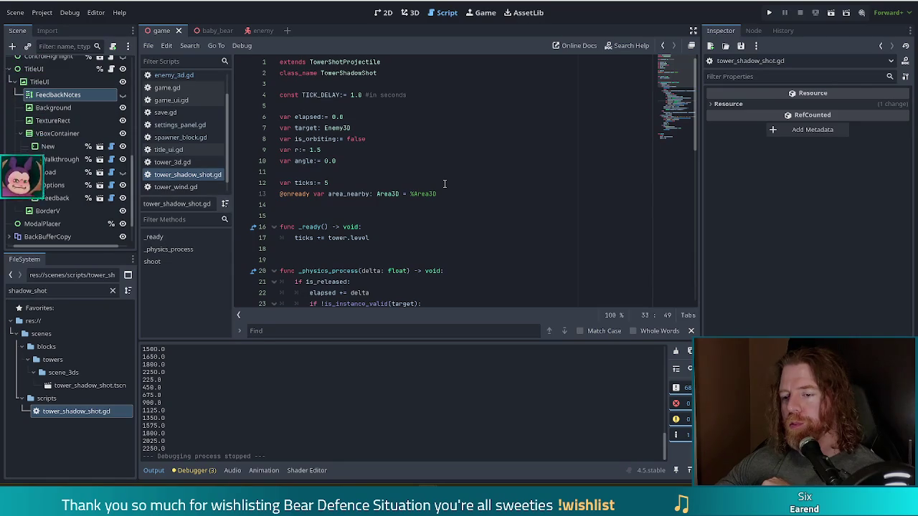
scroll(434, 187, down, 1)
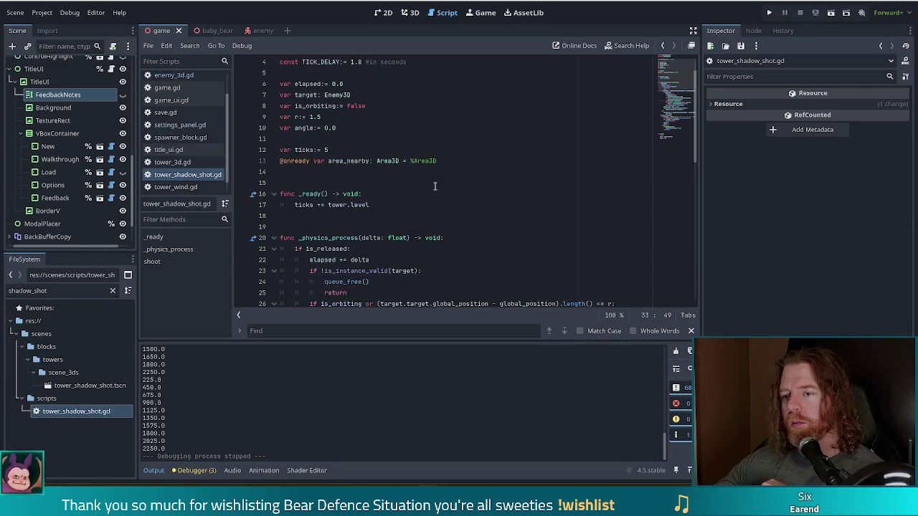
scroll(432, 187, down, 4)
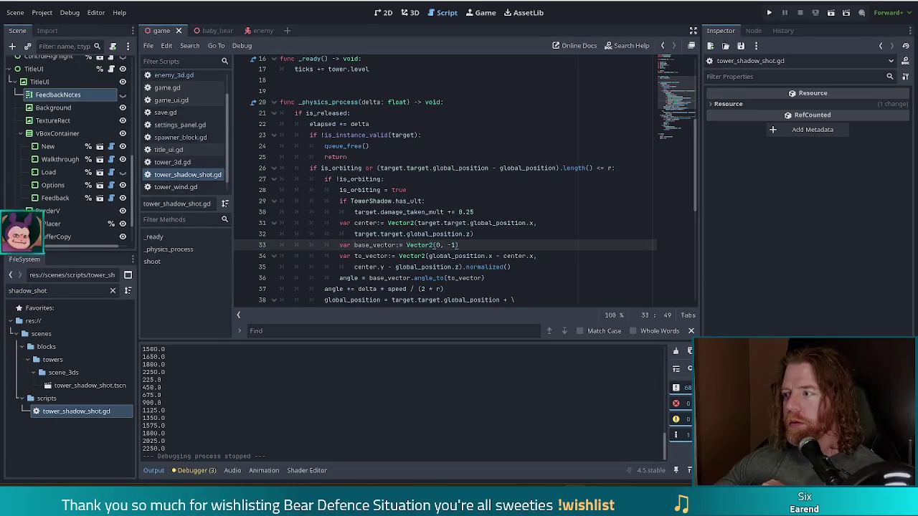
click(473, 212)
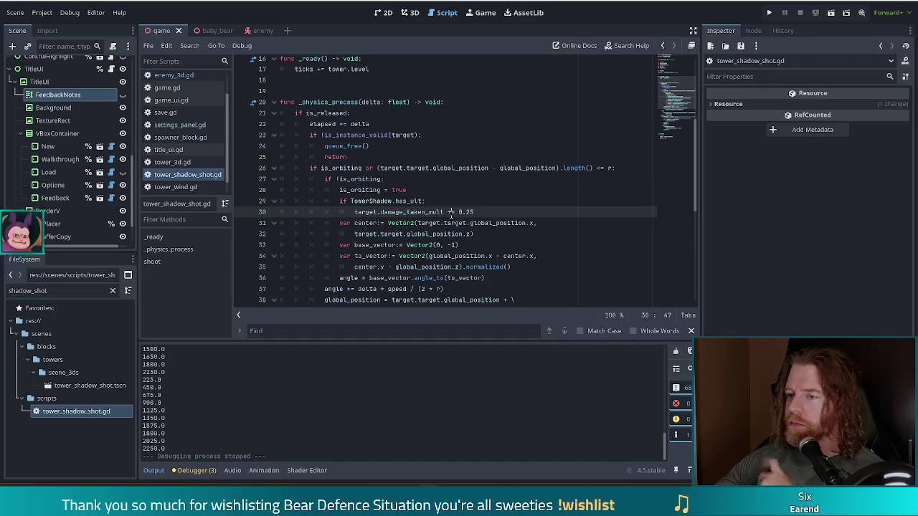
click(452, 213)
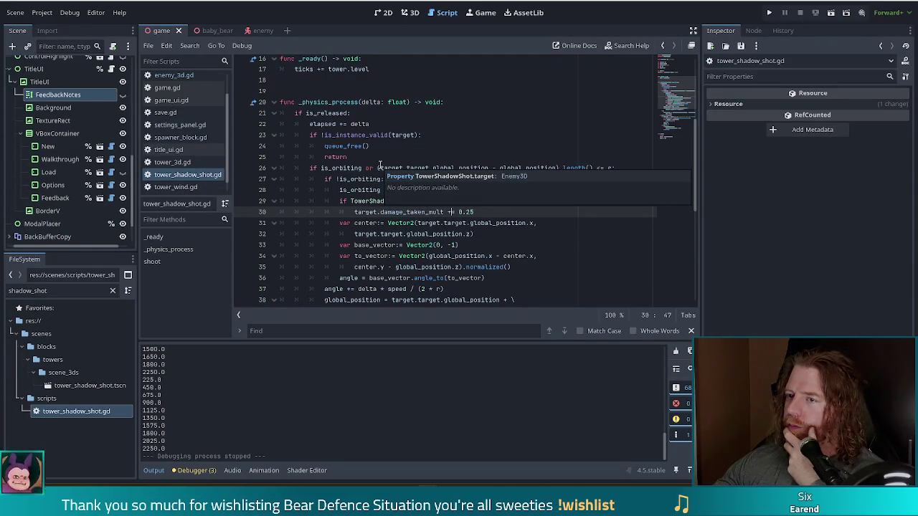
scroll(412, 157, up, 4)
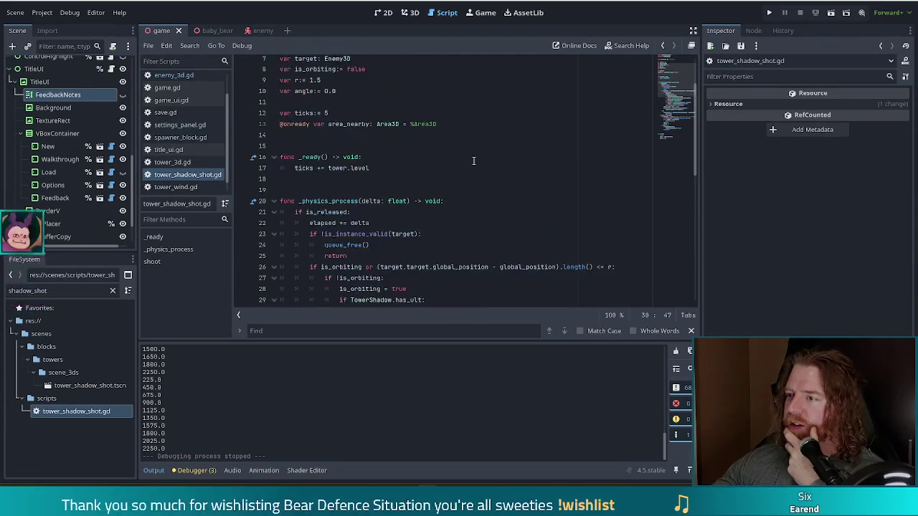
click(393, 130)
scroll(431, 149, up, 1)
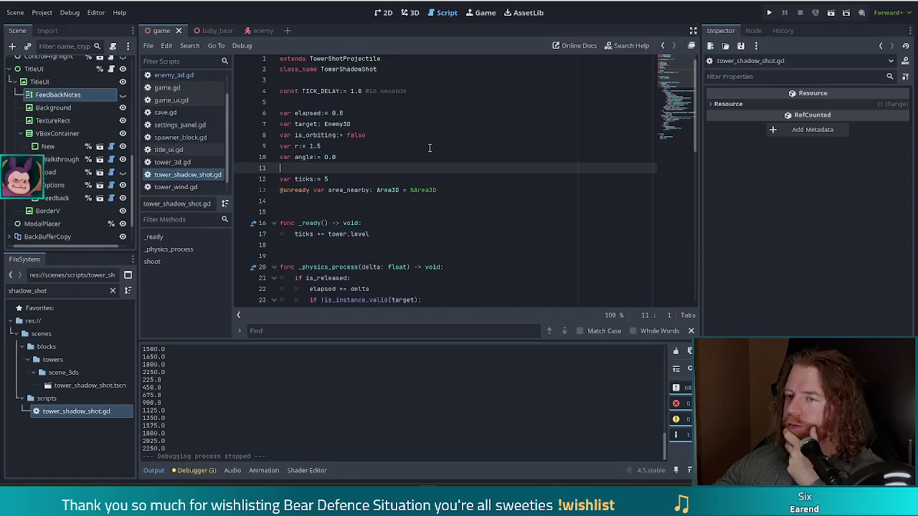
scroll(430, 148, down, 2)
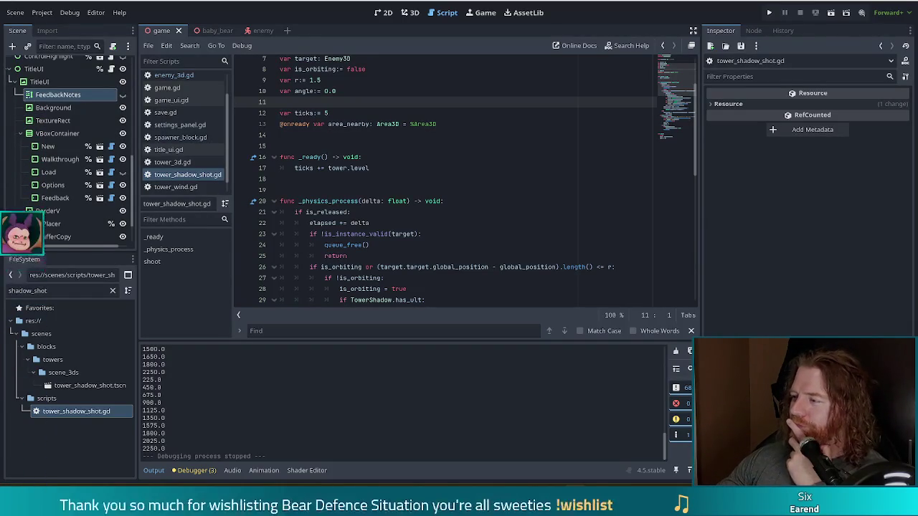
click(452, 202)
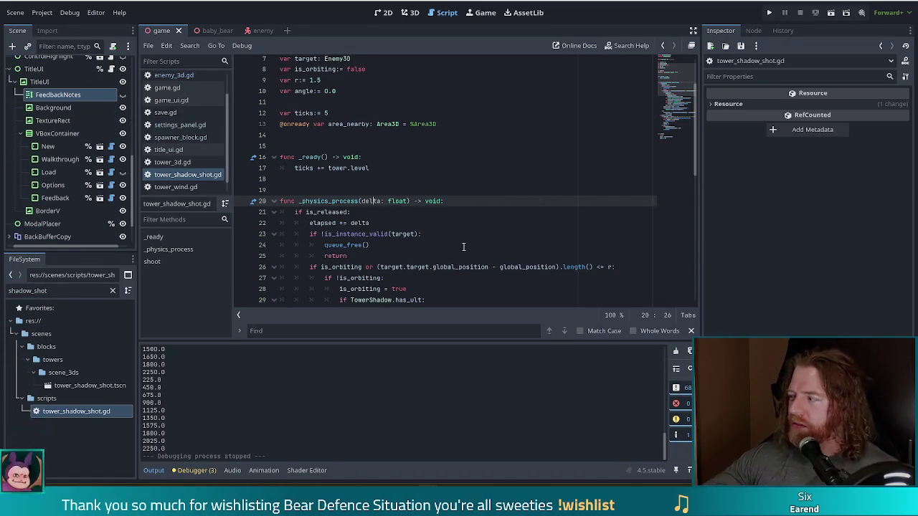
mouse_move(402, 300)
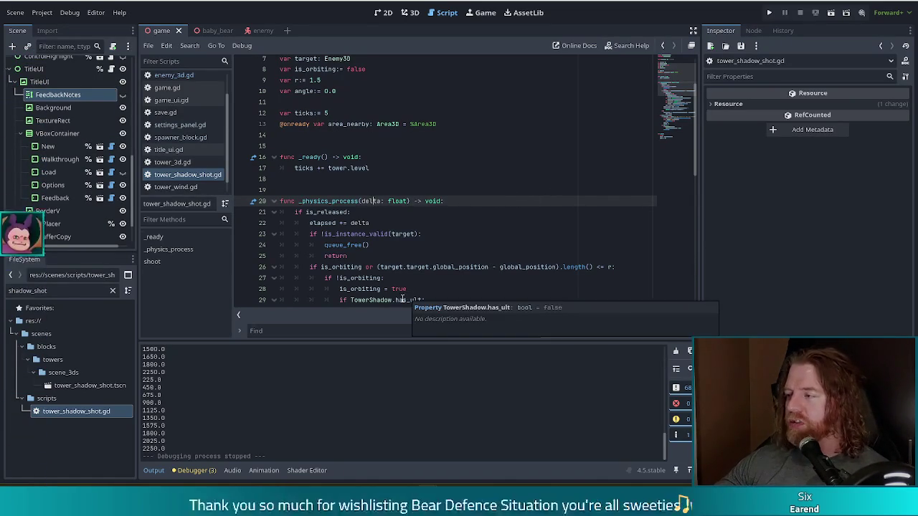
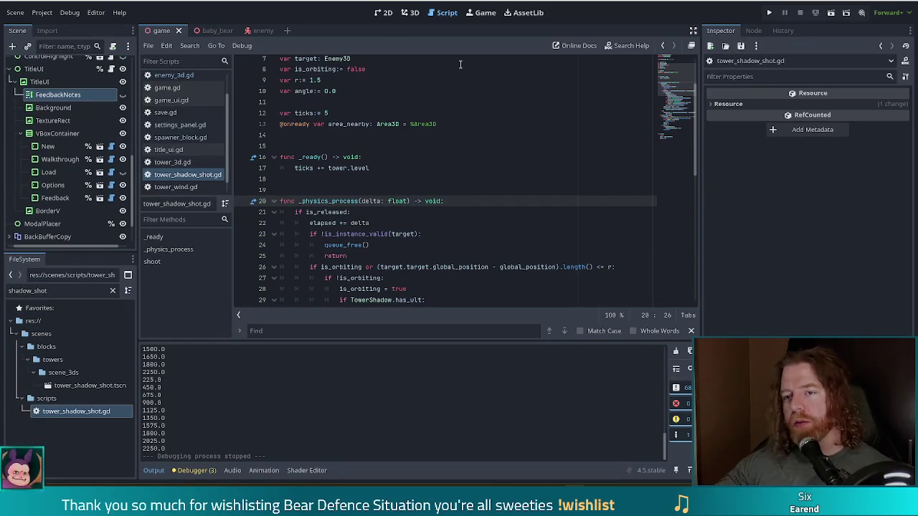
Open enemy_3d.gd and review its alpha_cutoff and intensity_cutoff setters
click(179, 76)
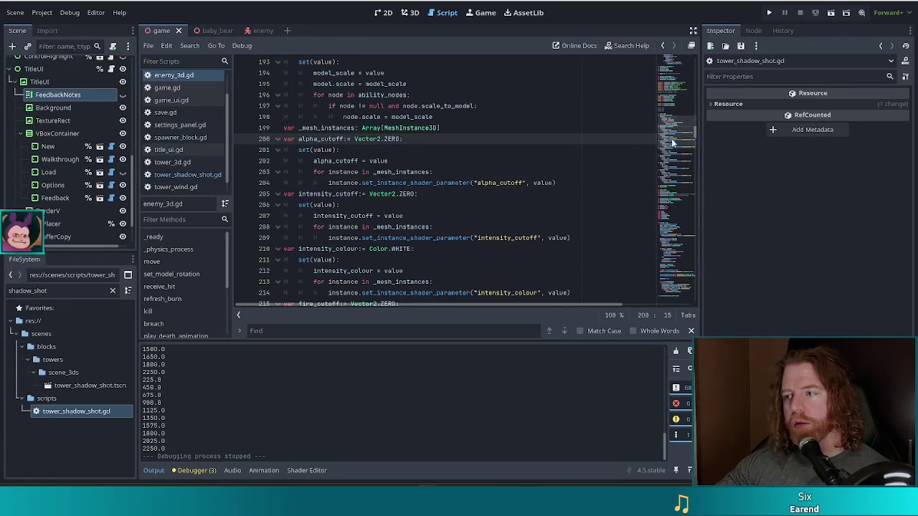
click(440, 227)
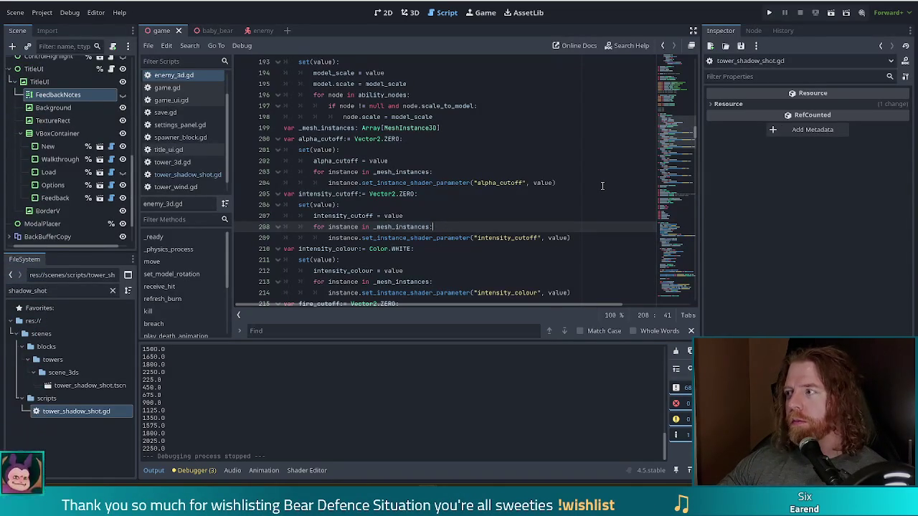
mouse_move(428, 236)
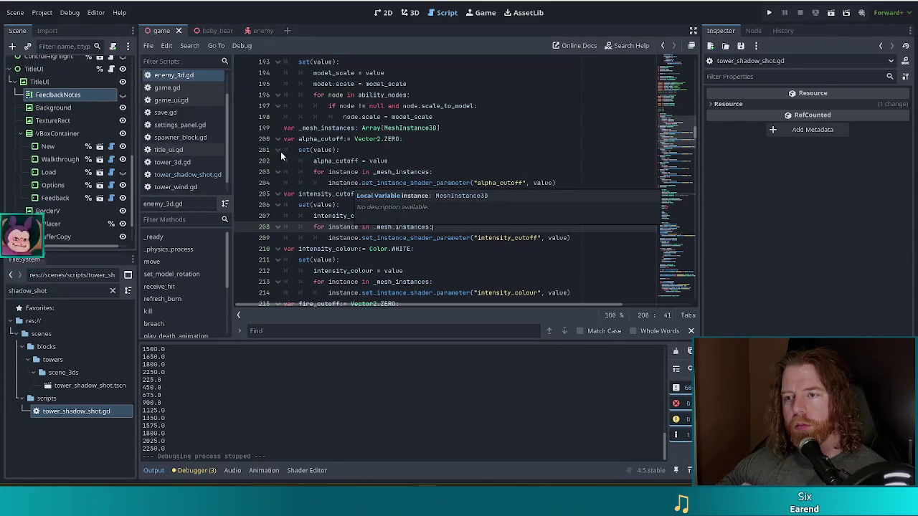
click(354, 138)
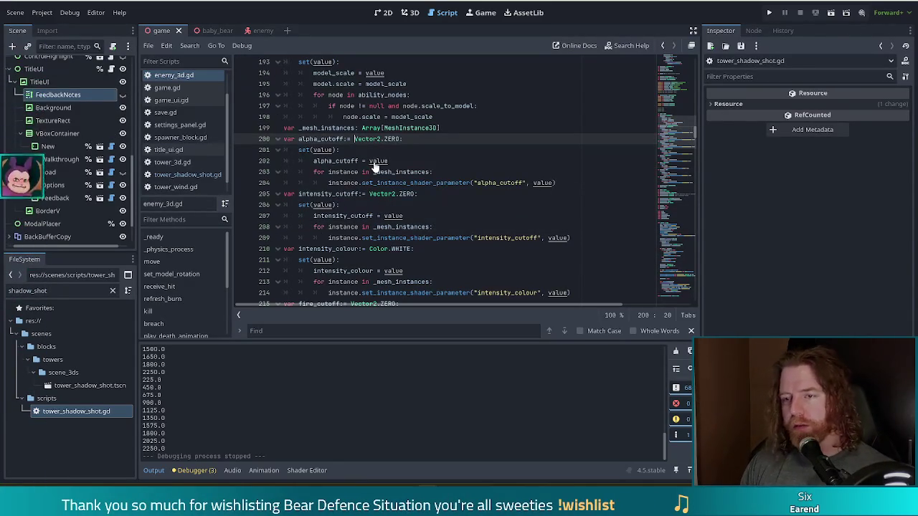
key(ctrl+f)
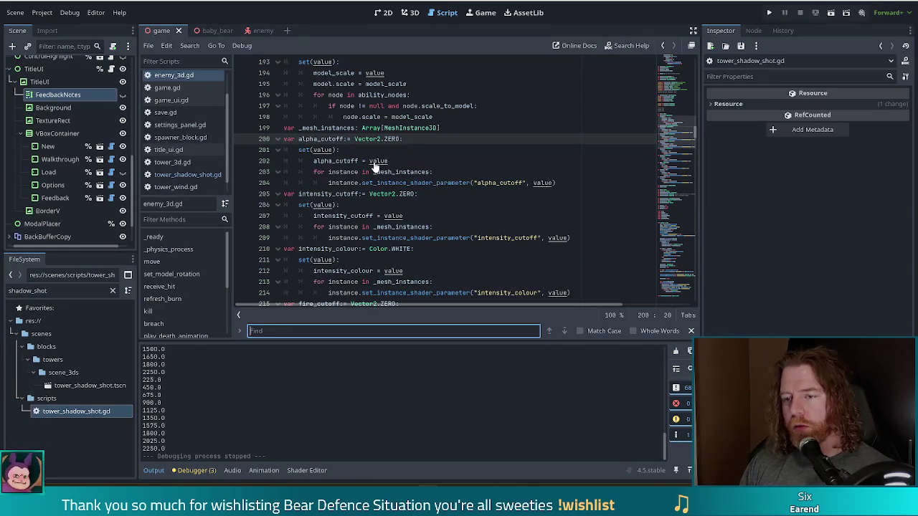
Search enemy_3d.gd for 'bur' and jump to the burning variable's declaration
text(bur)
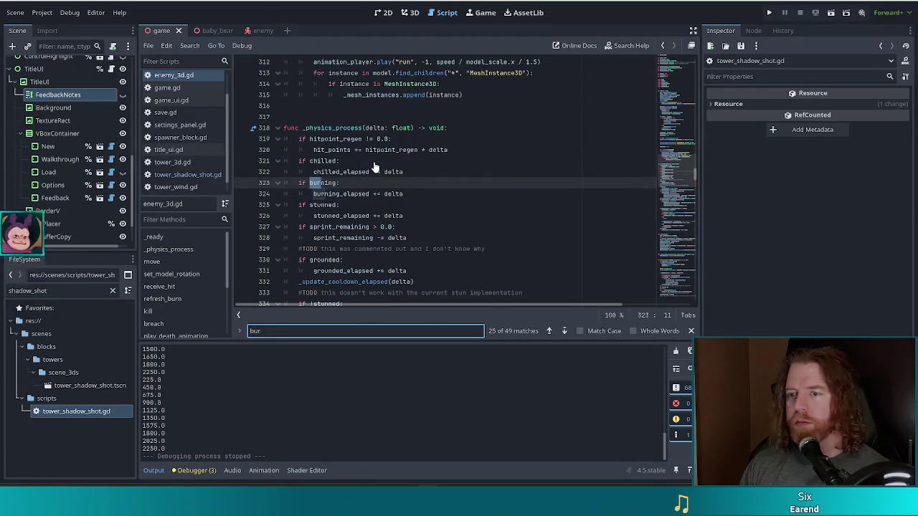
click(457, 186)
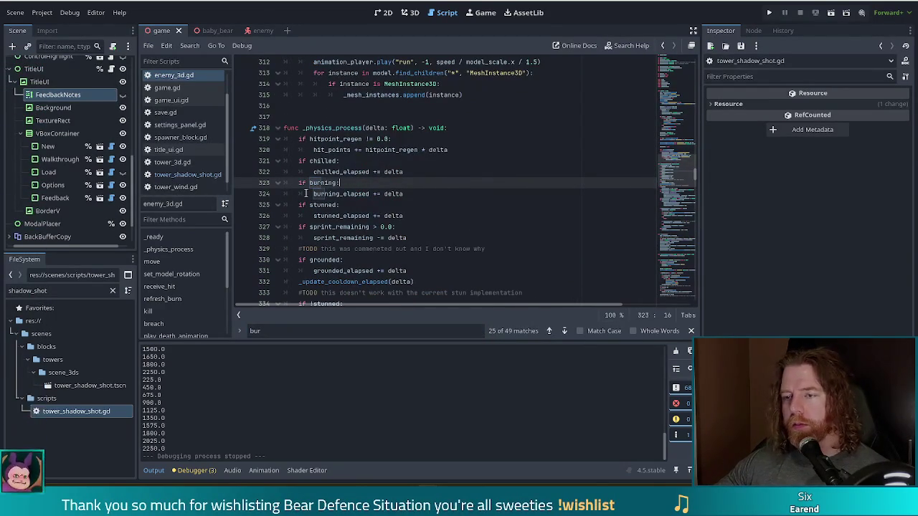
click(402, 205)
click(441, 228)
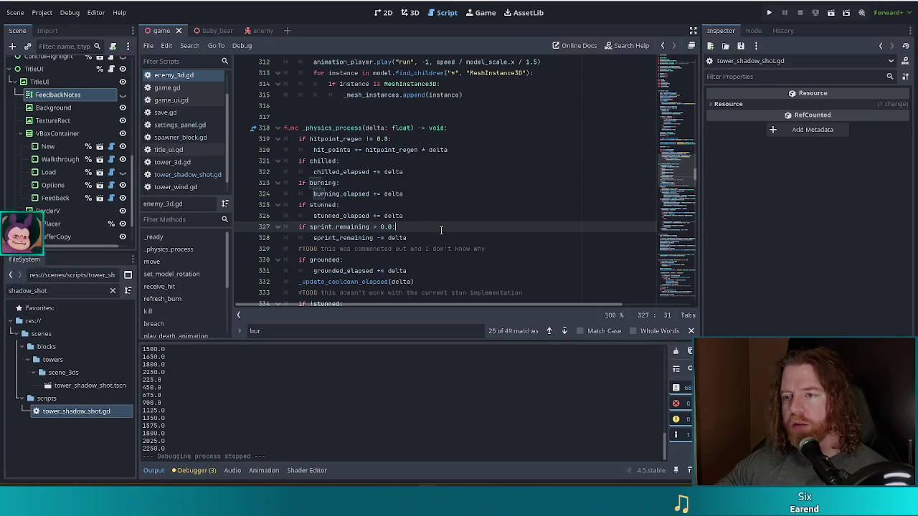
click(320, 183)
ctrl+click(320, 182)
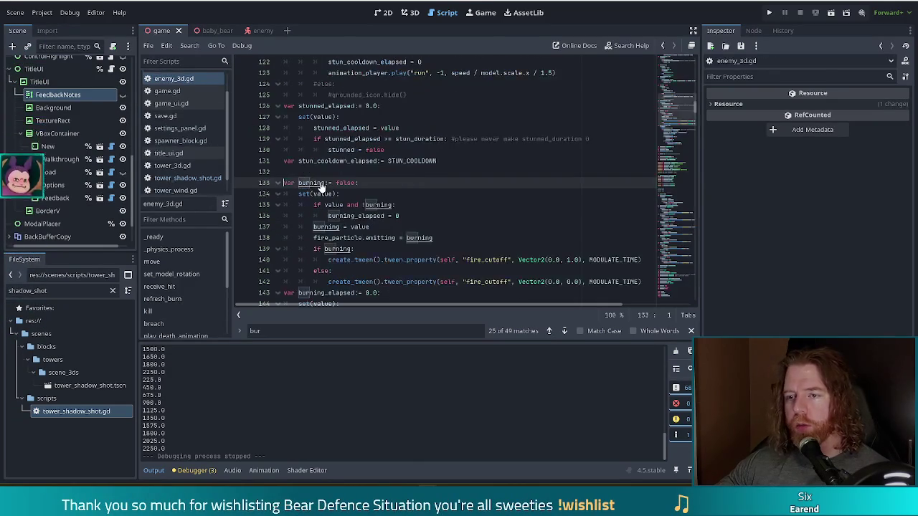
click(366, 162)
scroll(387, 179, down, 8)
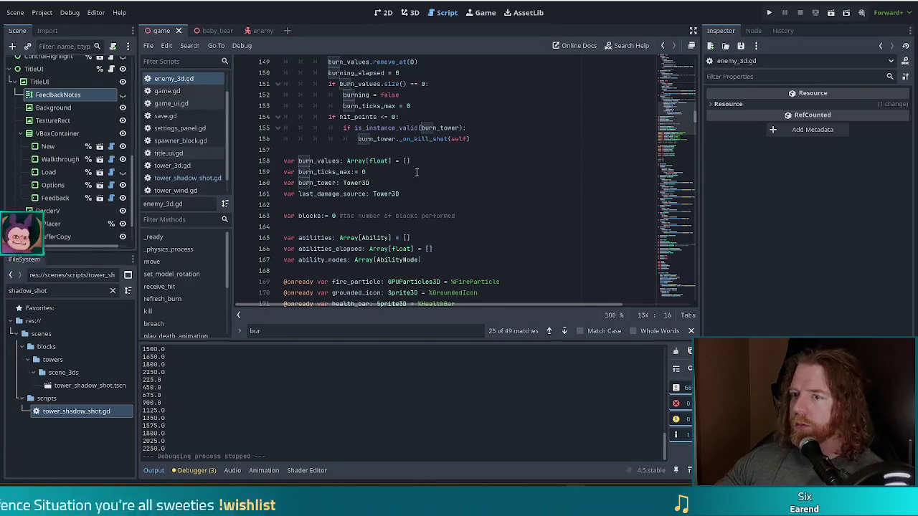
Insert a blank line after the burn_tower: Tower3D declaration
click(483, 139)
click(456, 190)
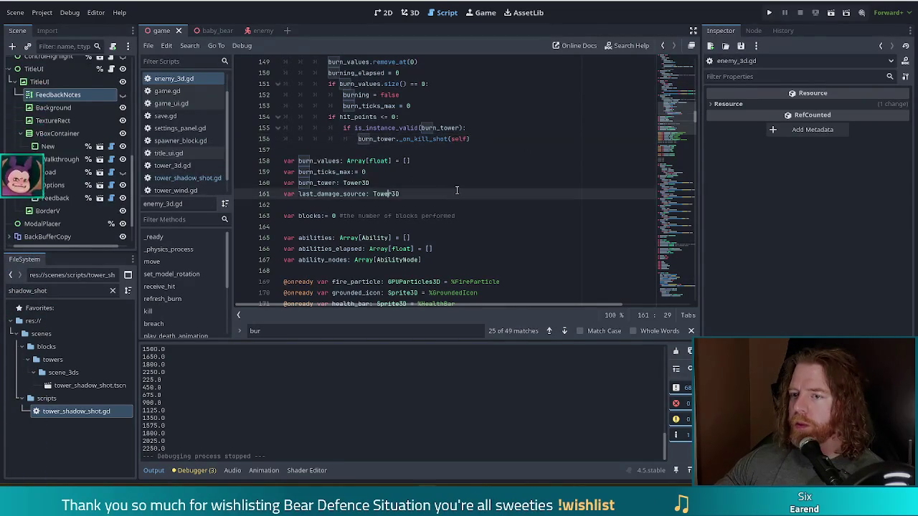
click(420, 195)
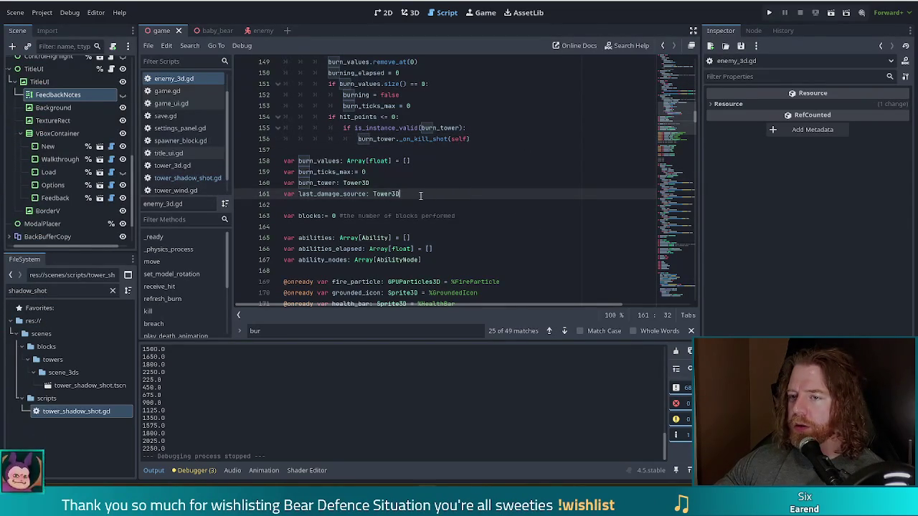
click(413, 184)
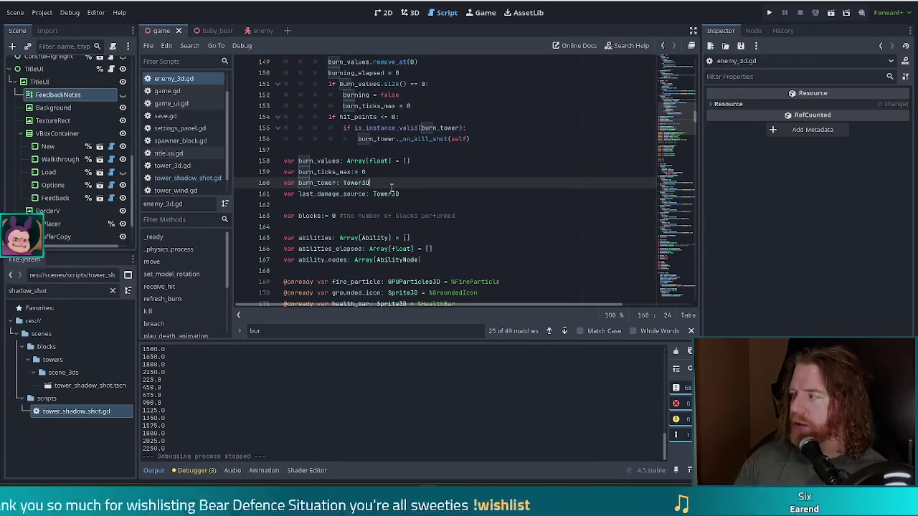
key(Return)
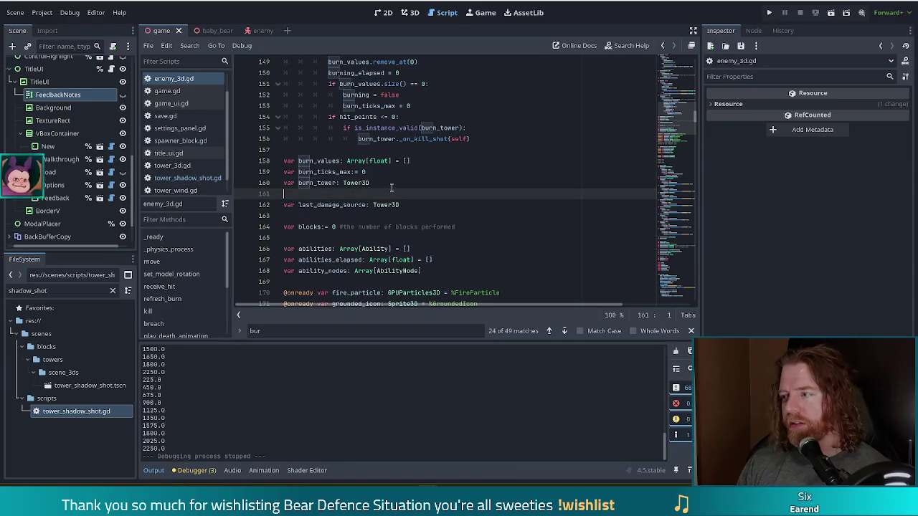
Declare var shadows:= 0 below burn_tower and save enemy_3d.gd
text(var)
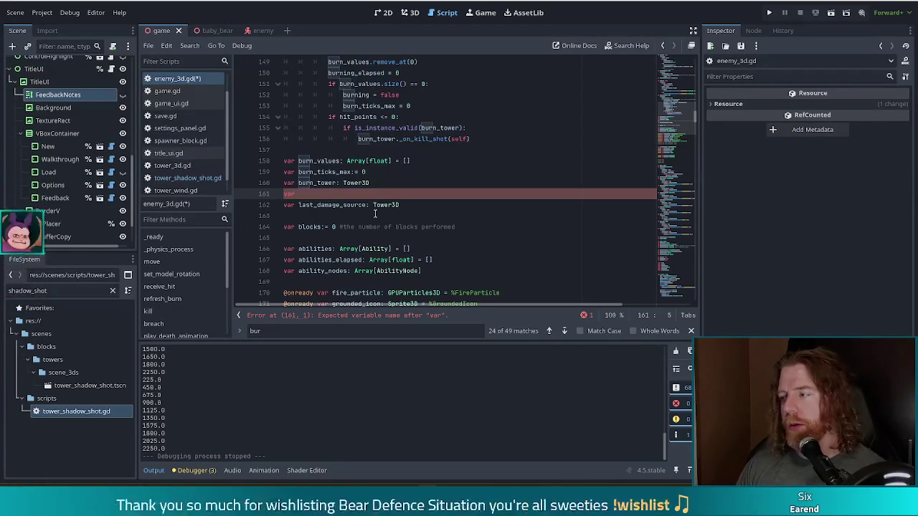
text(shadows)
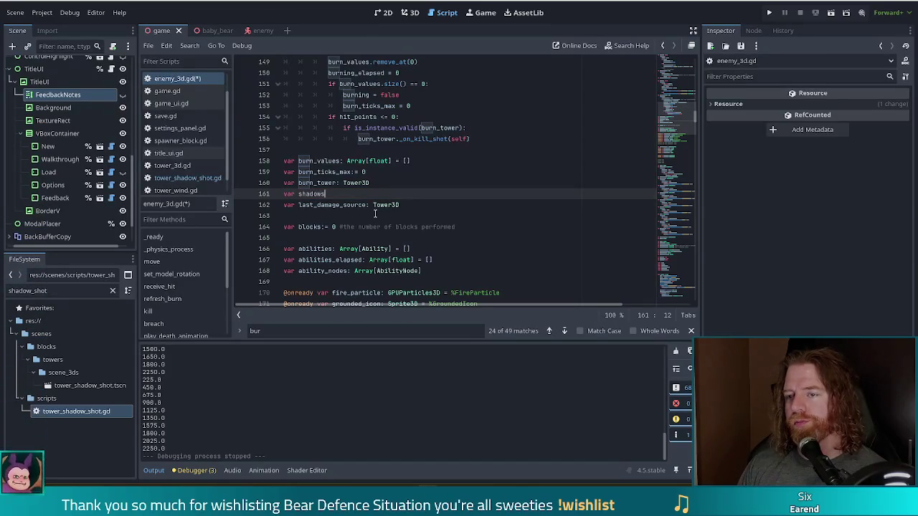
text(:= 0)
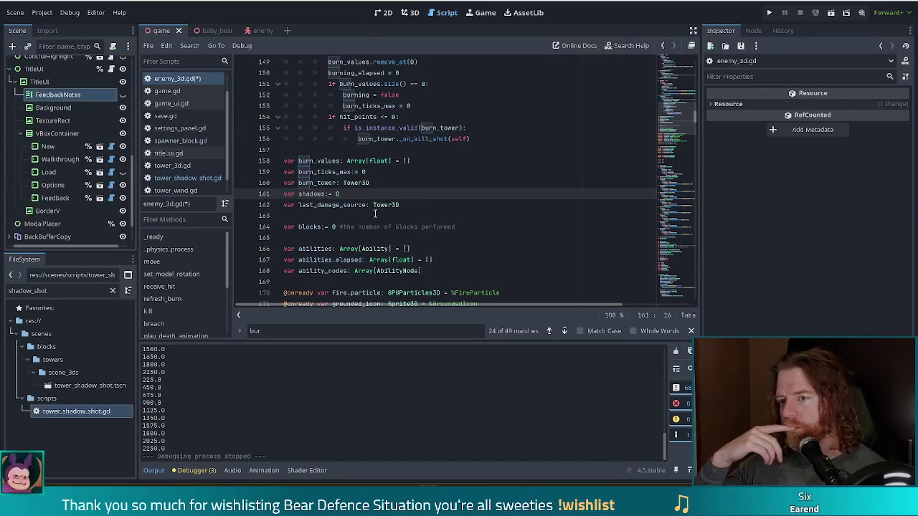
key(ctrl+s)
click(197, 177)
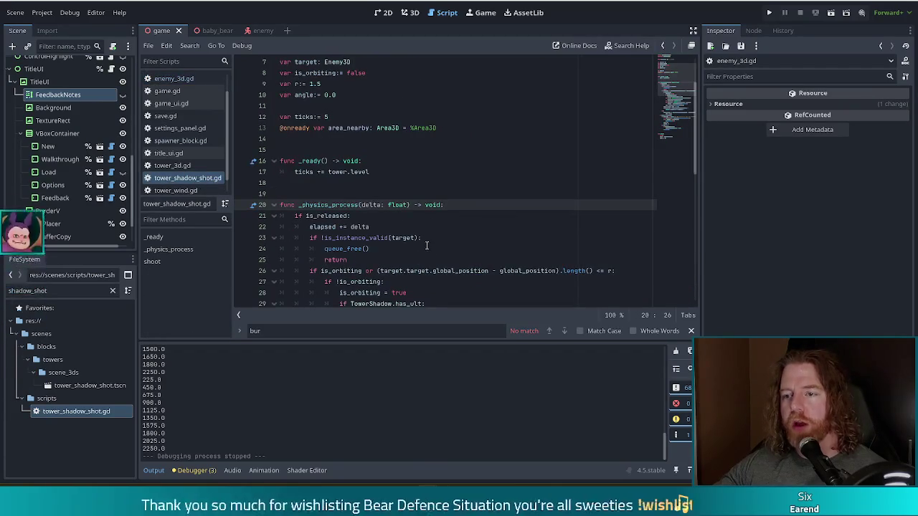
Add target.shadows += 1 below the damage_taken_mult increase in the ultimate block
click(487, 184)
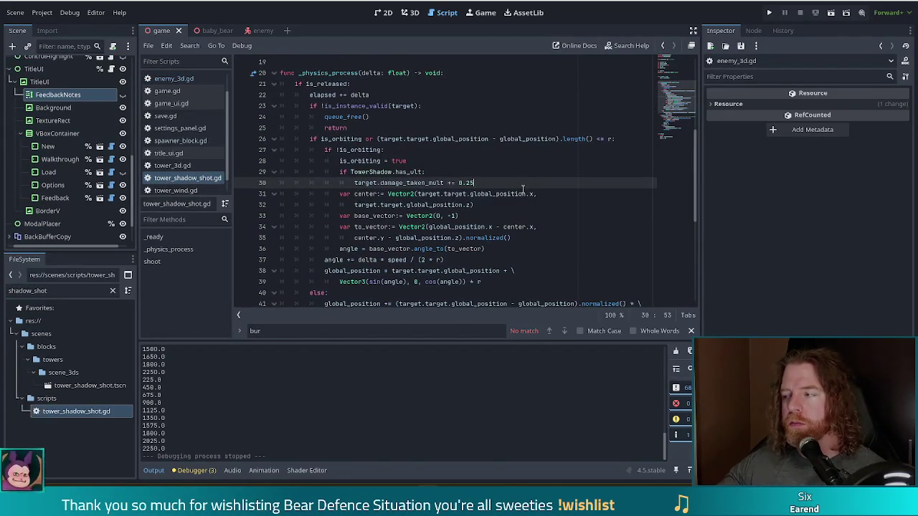
key(Return)
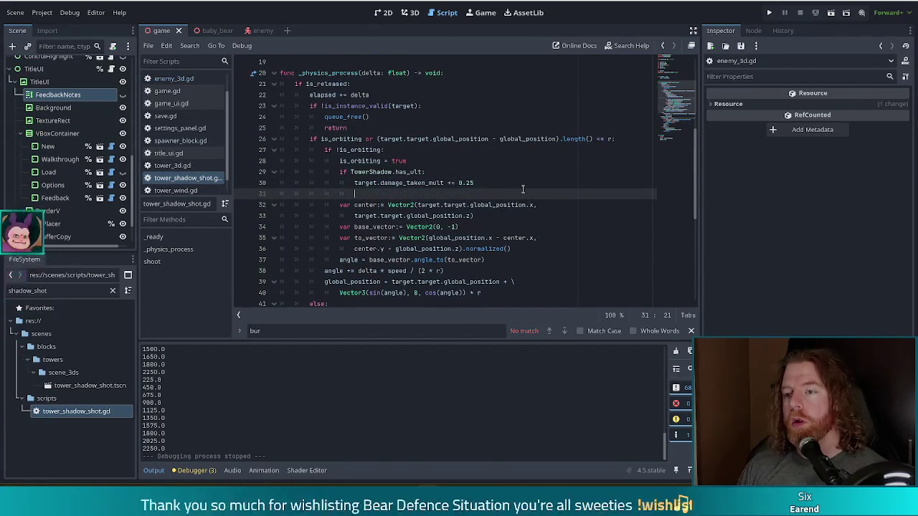
text(target.)
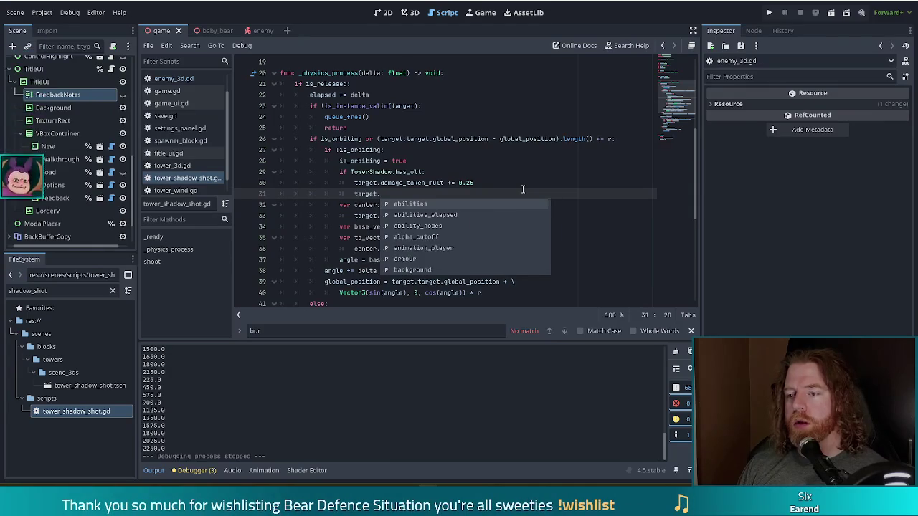
text(sha)
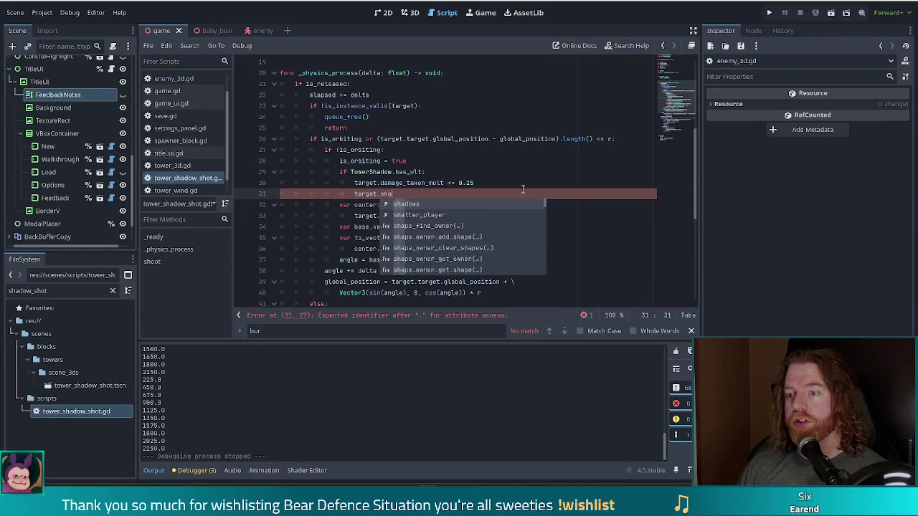
text(dows += 1)
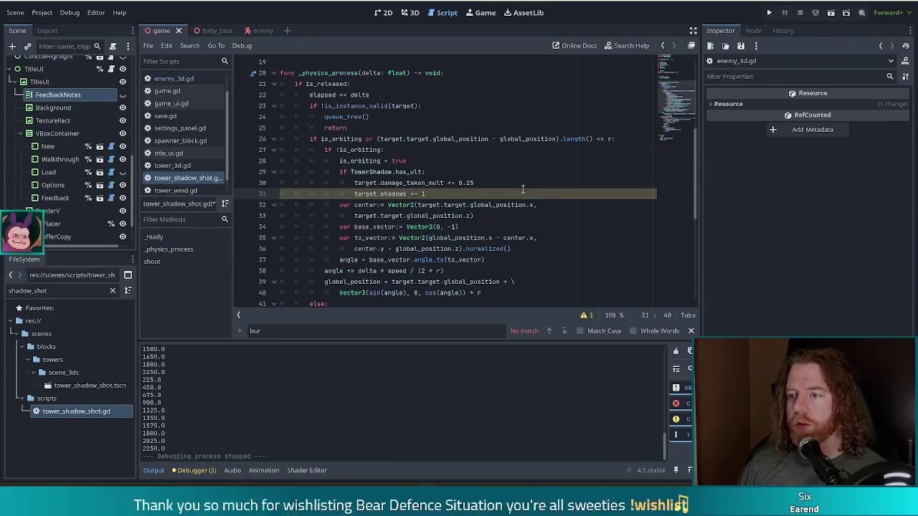
Paste the shadows line under the damage_taken_mult reset at line 53, fixing its indentation
drag(522, 189, 489, 186)
key(ctrl+c)
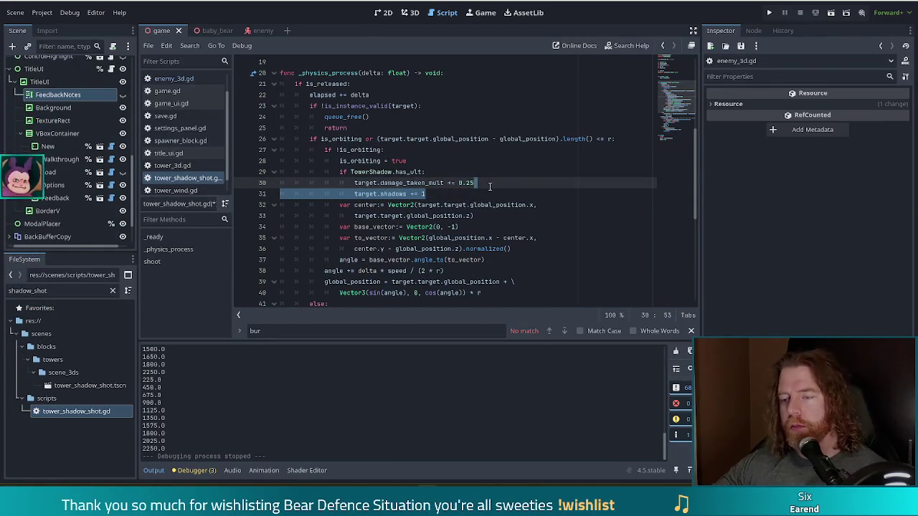
scroll(441, 204, down, 5)
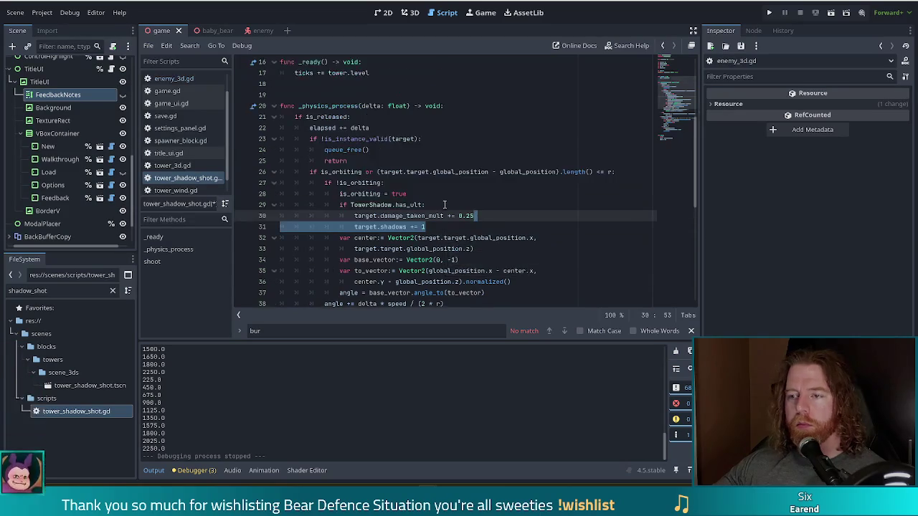
click(459, 271)
key(ctrl+v)
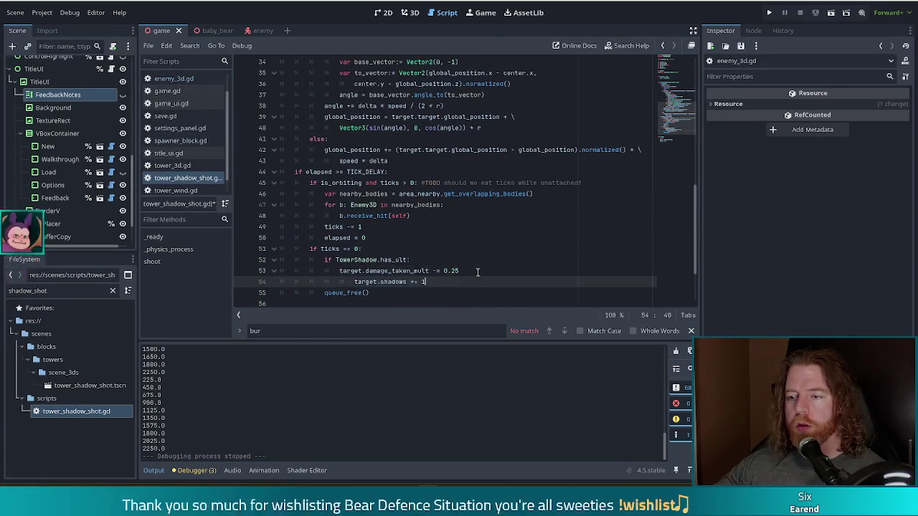
key(shift+Tab)
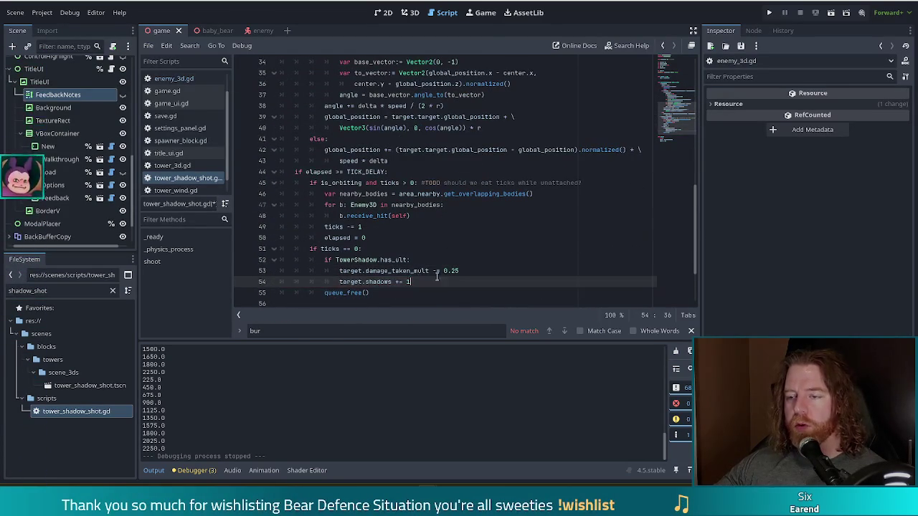
scroll(445, 172, up, 4)
click(414, 161)
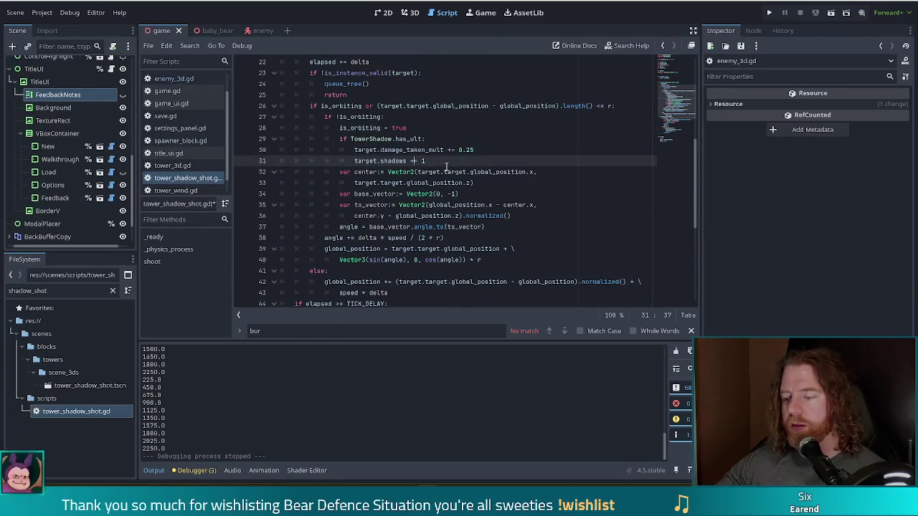
key(Escape)
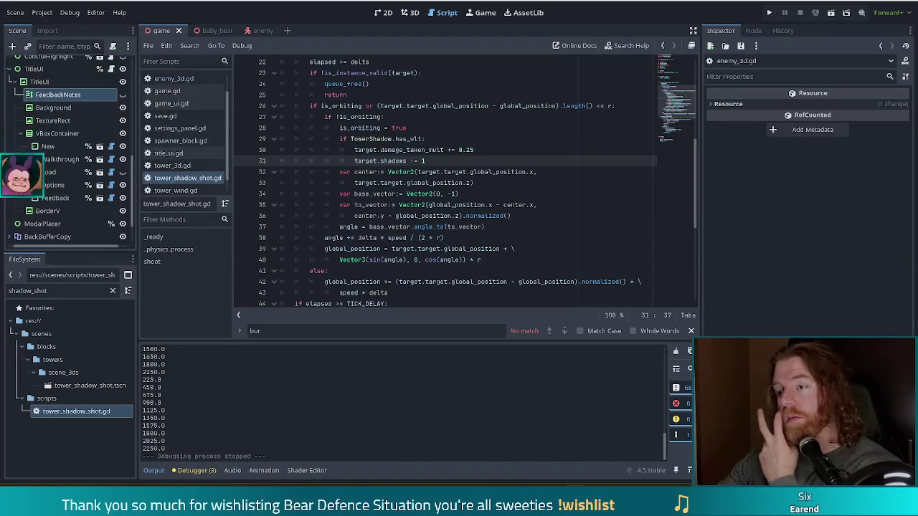
mouse_move(446, 206)
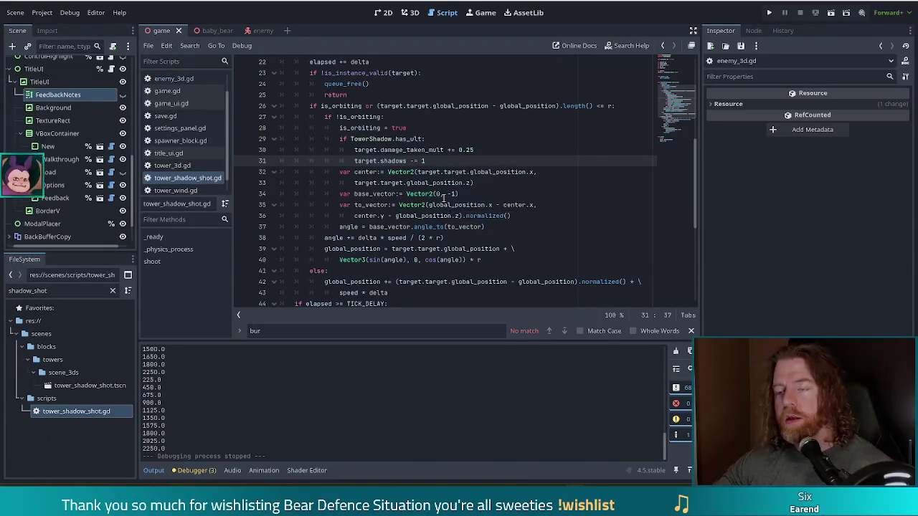
Filter FileSystem for tower_fire, open tower_fire.gd and select its whole _select_target function
click(442, 195)
scroll(188, 144, down, 1)
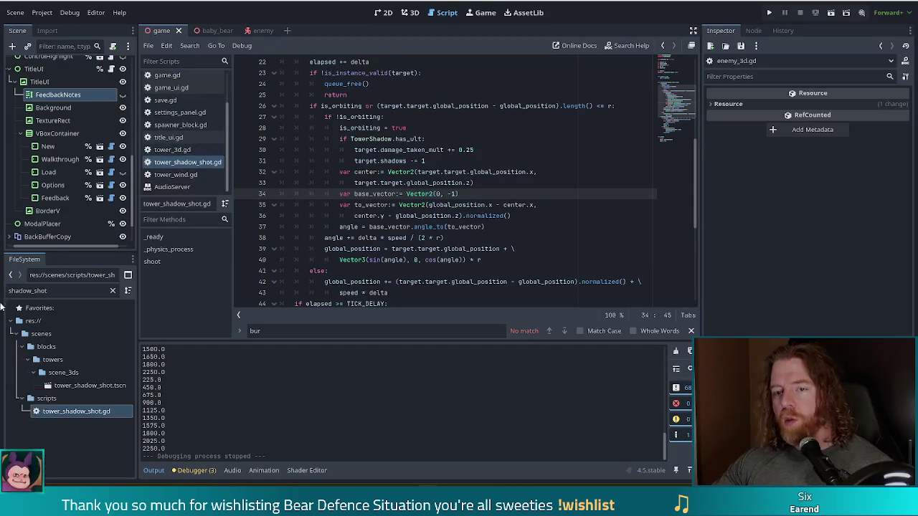
double_click(63, 289)
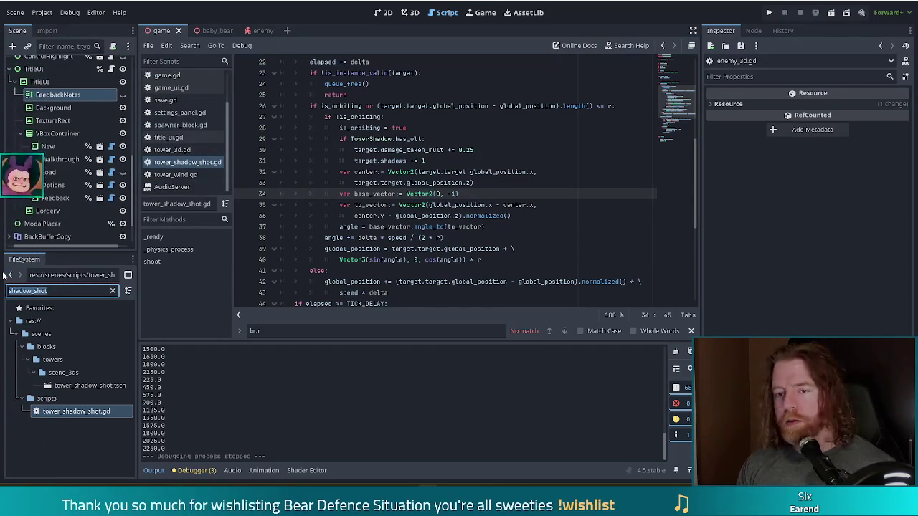
text(tower_fire)
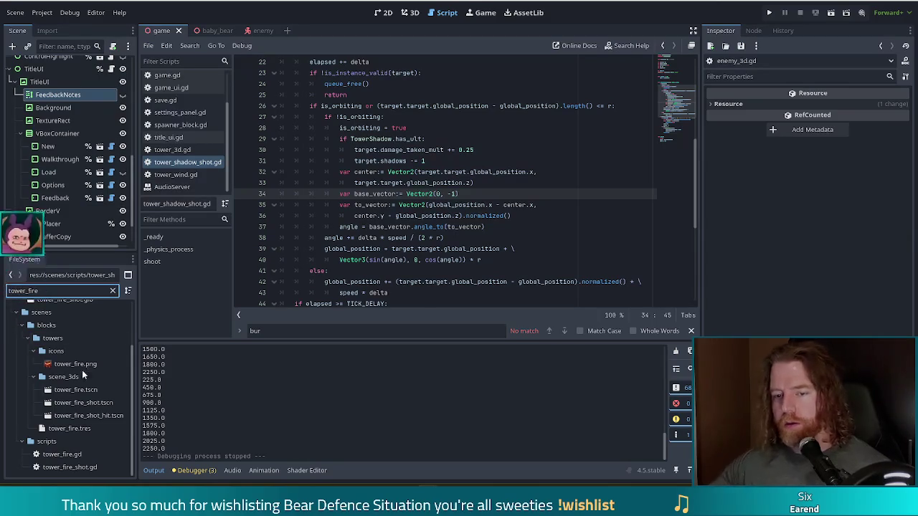
double_click(61, 454)
click(350, 270)
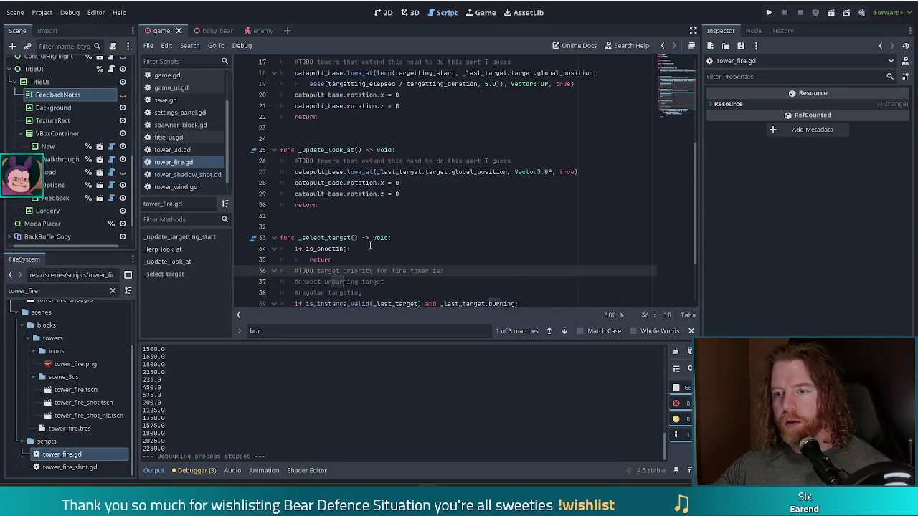
scroll(350, 268, down, 3)
scroll(346, 270, down, 3)
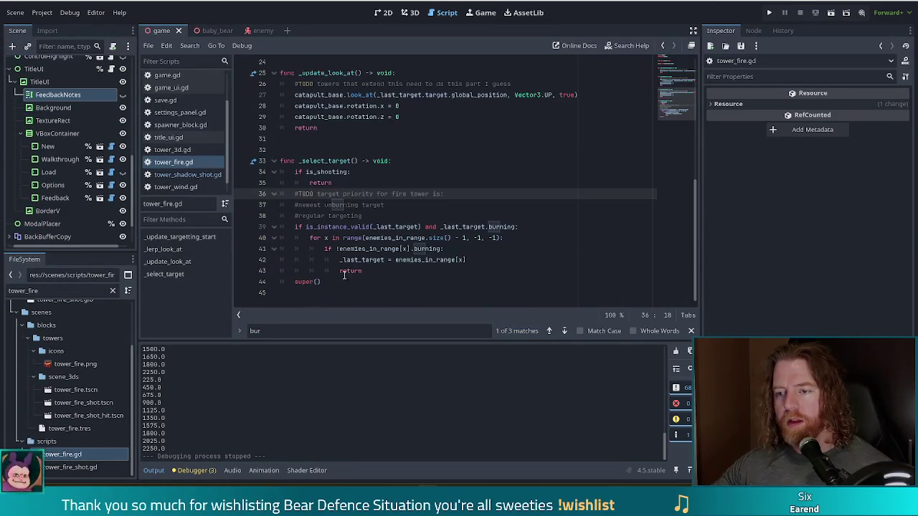
drag(336, 282, 277, 161)
key(ctrl+c)
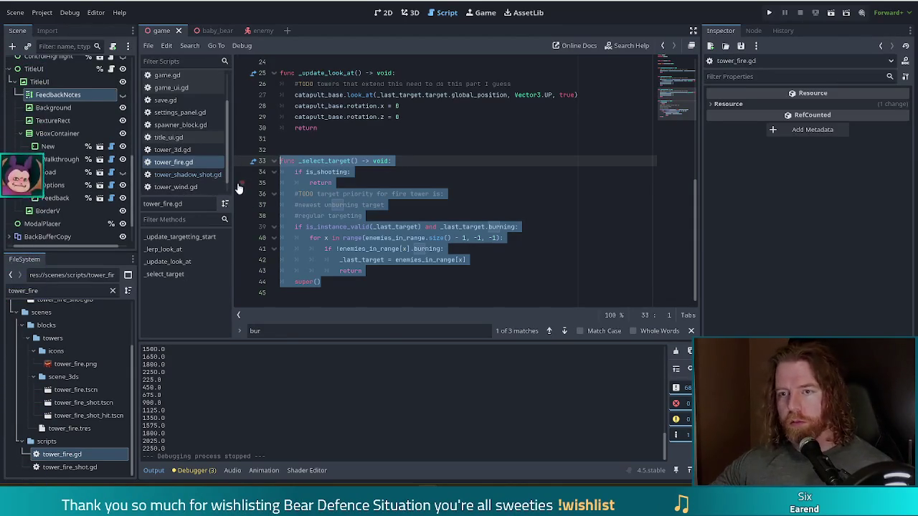
Filter FileSystem for tower_shadow and open tower_shadow.gd
click(9, 290)
text(tower)
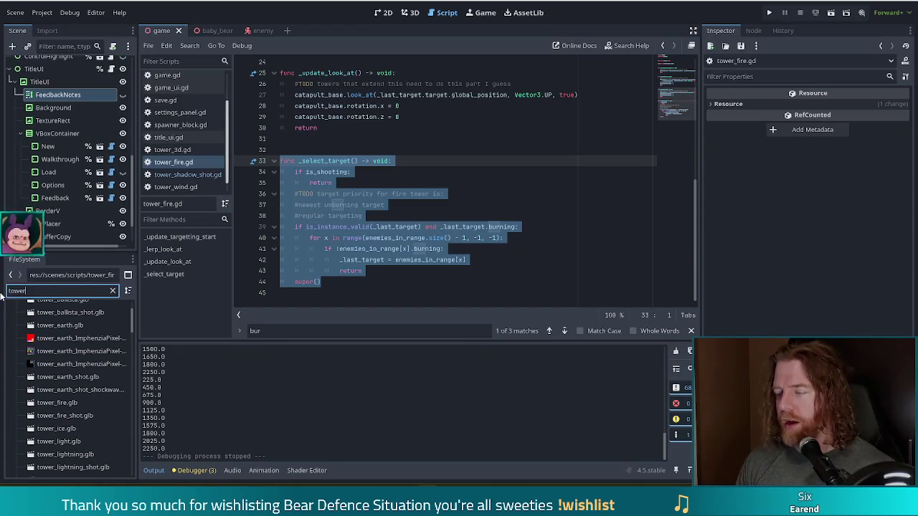
text(_fire)
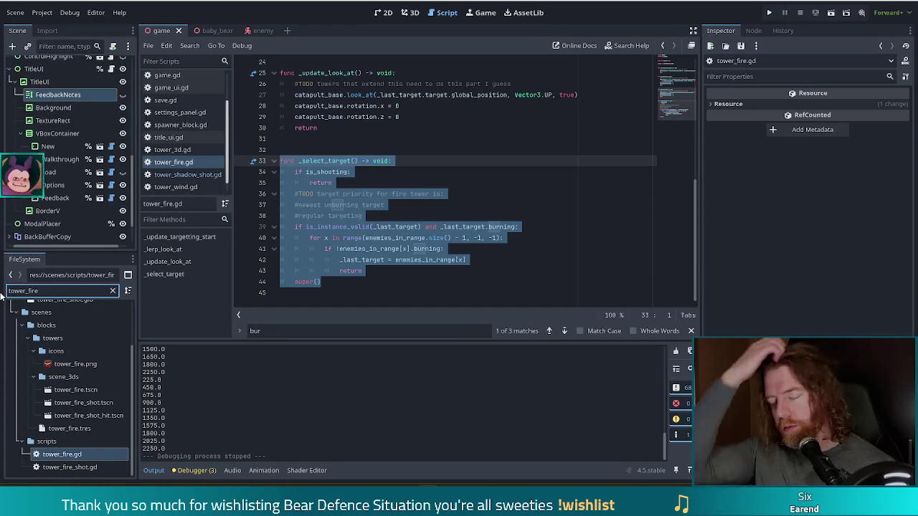
key(BackSpace)
key(BackSpace)
key(BackSpace)
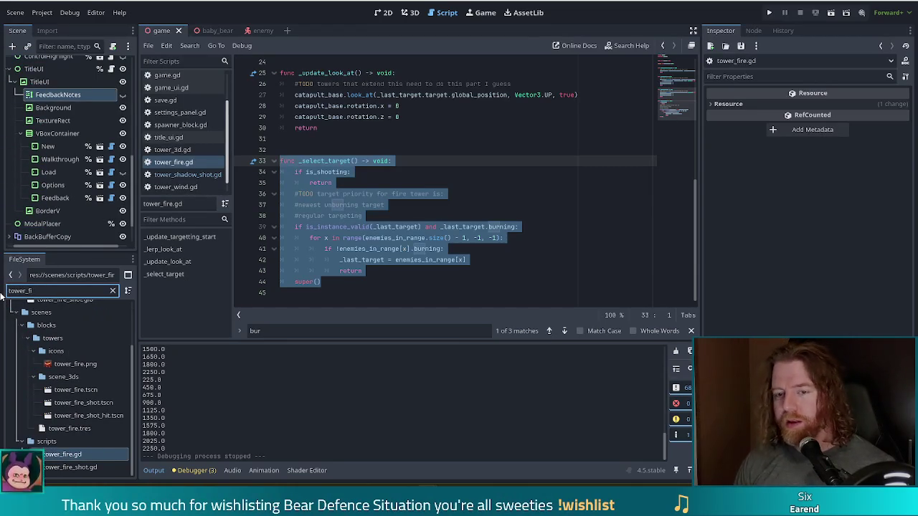
text(shadow)
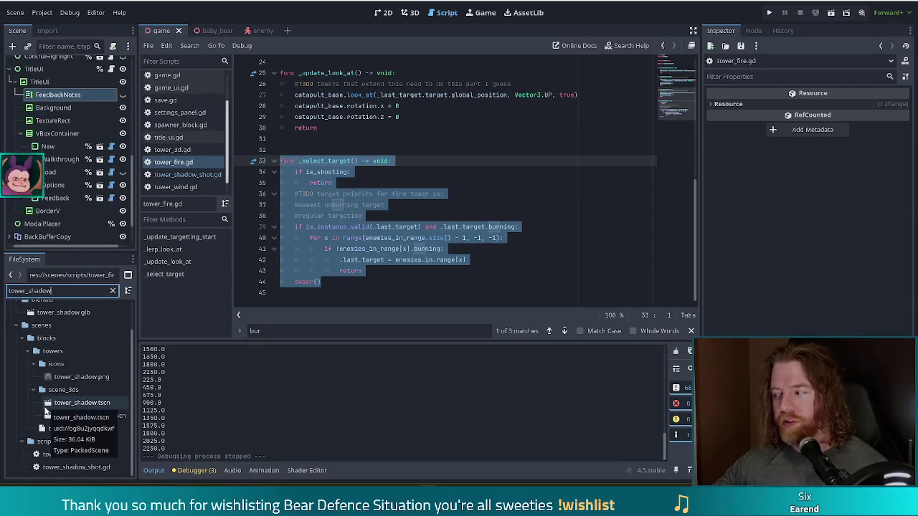
double_click(62, 458)
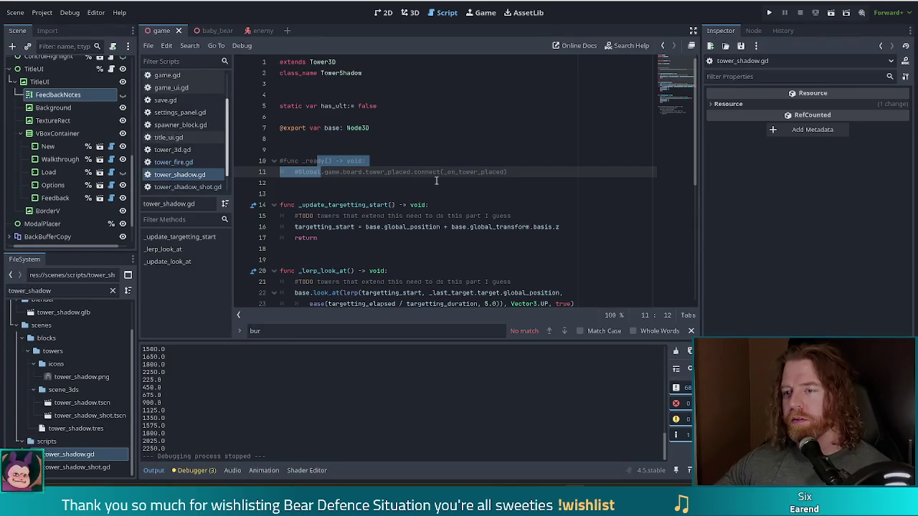
Replace the commented-out _on_tower_placed block in tower_shadow.gd with the copied _select_target function
click(521, 149)
click(520, 183)
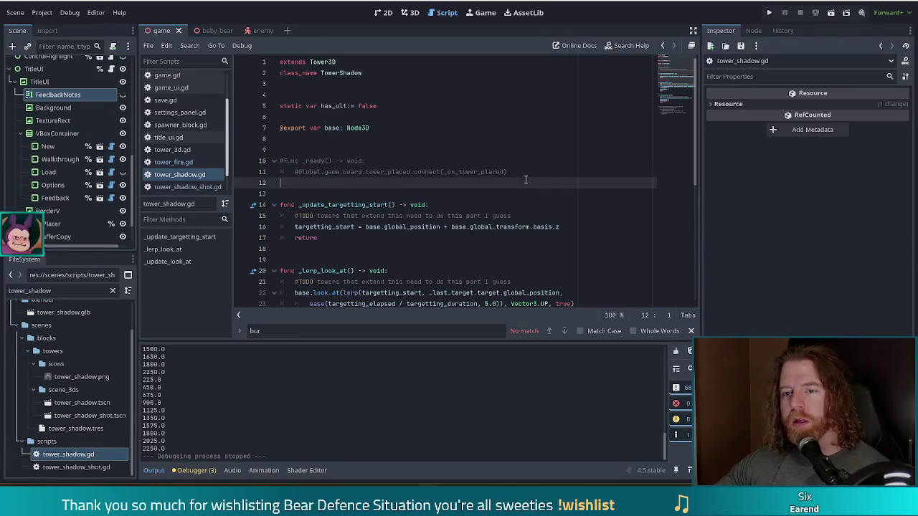
click(418, 172)
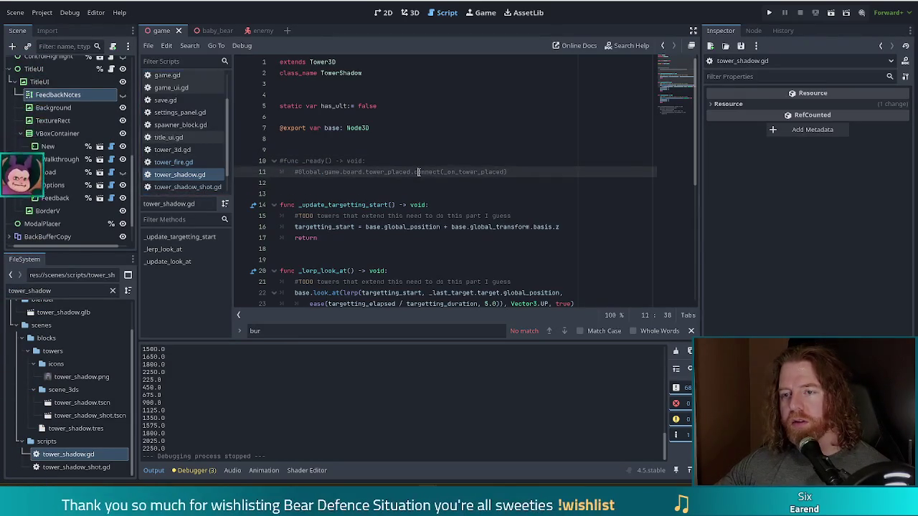
scroll(680, 105, down, 5)
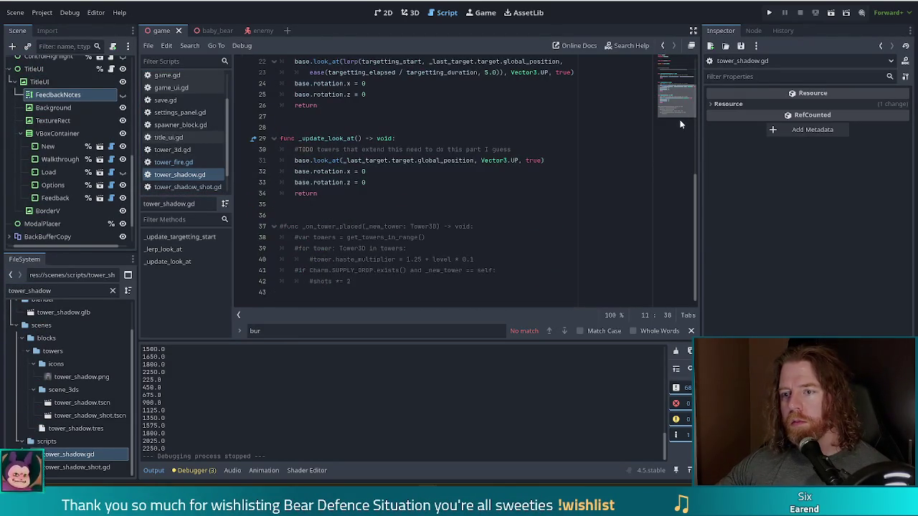
click(380, 283)
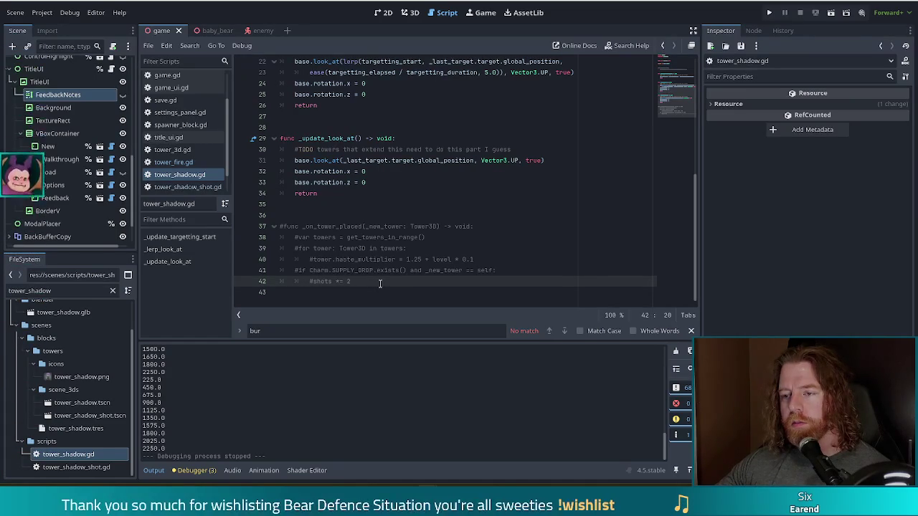
shift+click(264, 227)
key(Delete)
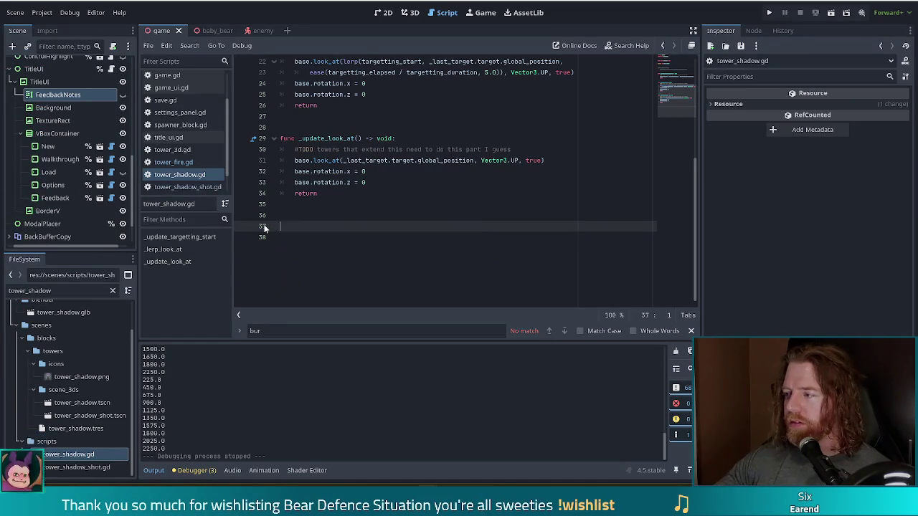
key(ctrl+v)
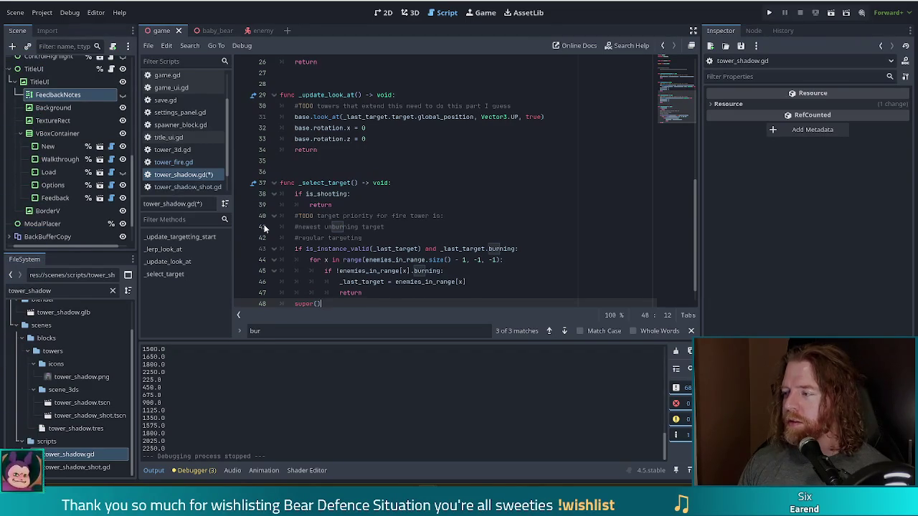
scroll(294, 215, down, 1)
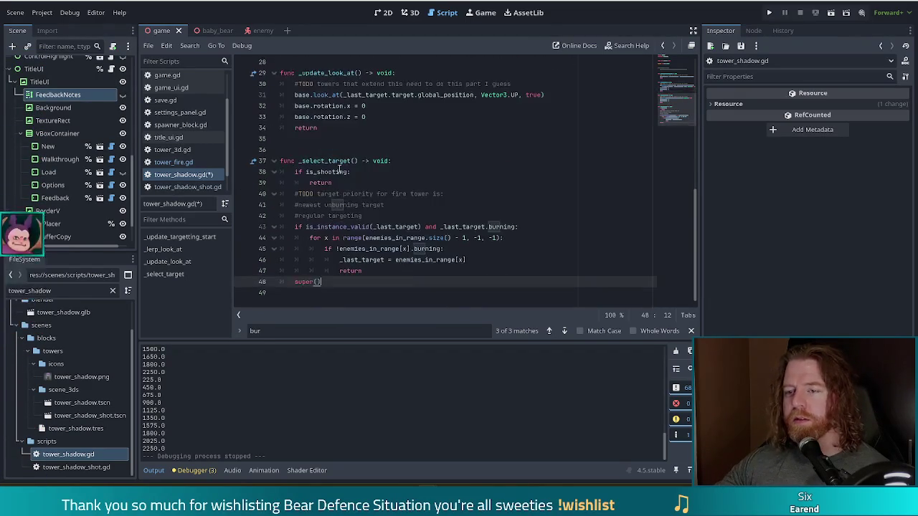
click(316, 151)
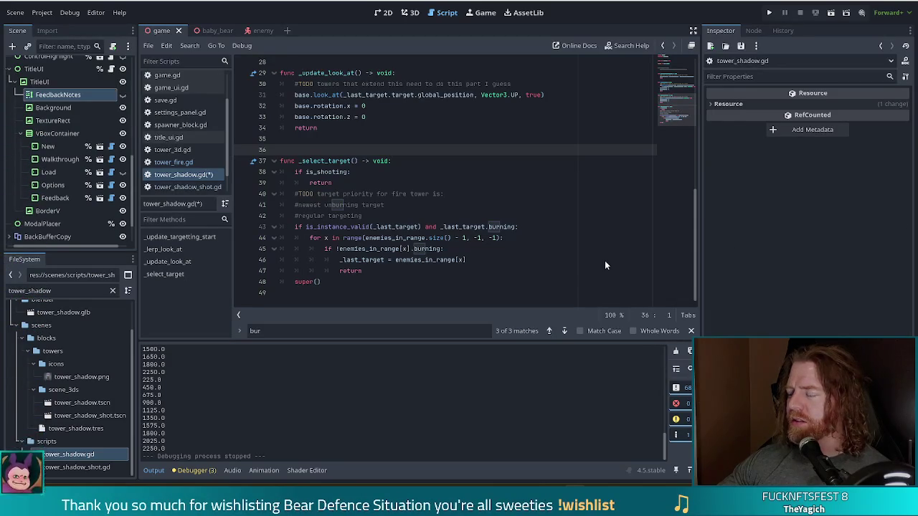
click(398, 281)
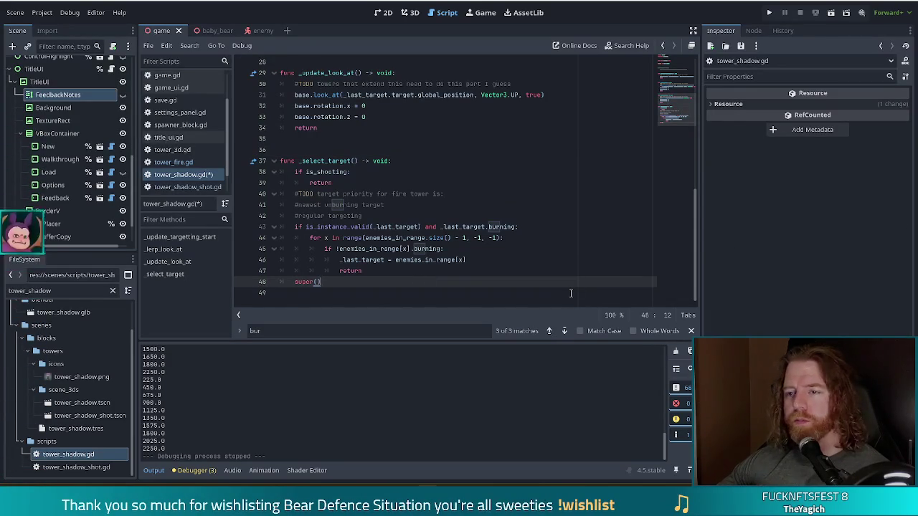
click(370, 226)
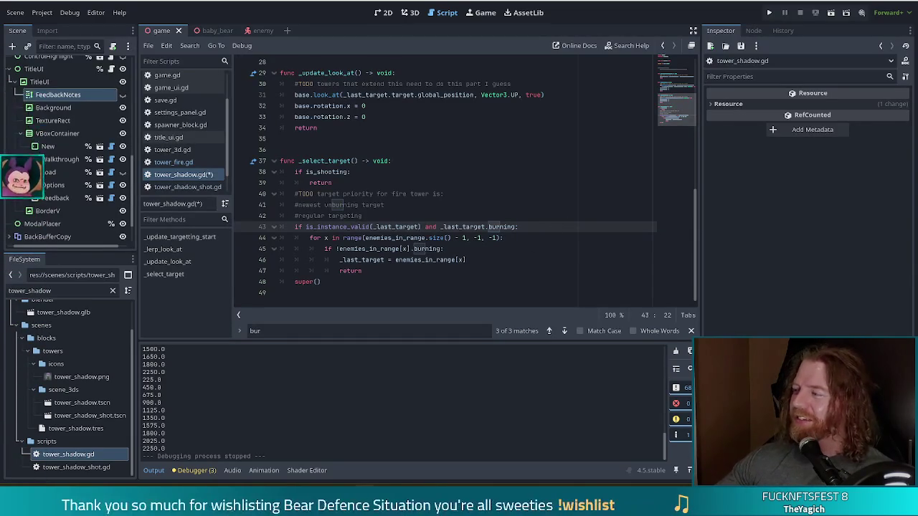
click(500, 227)
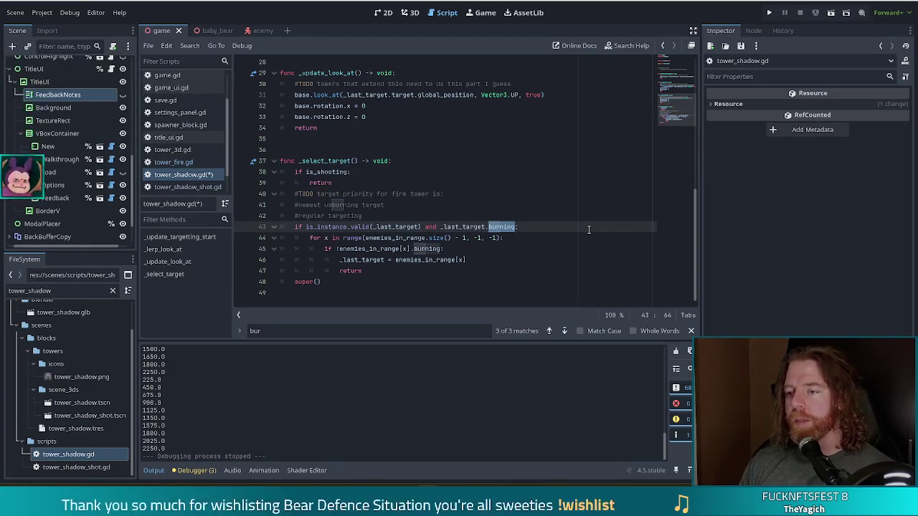
Change the first targeting condition to check _last_target.shadows > 0 instead of burning
text(.sha)
key(BackSpace)
key(BackSpace)
key(BackSpace)
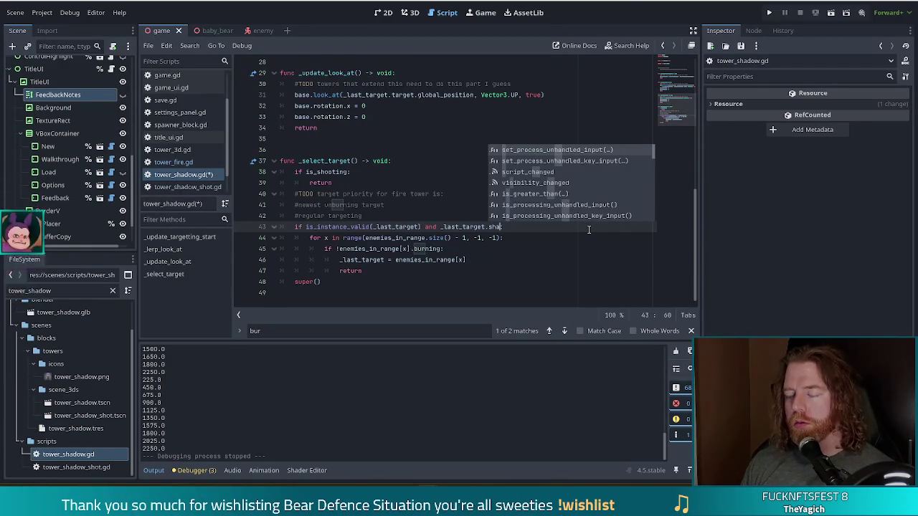
text(dows)
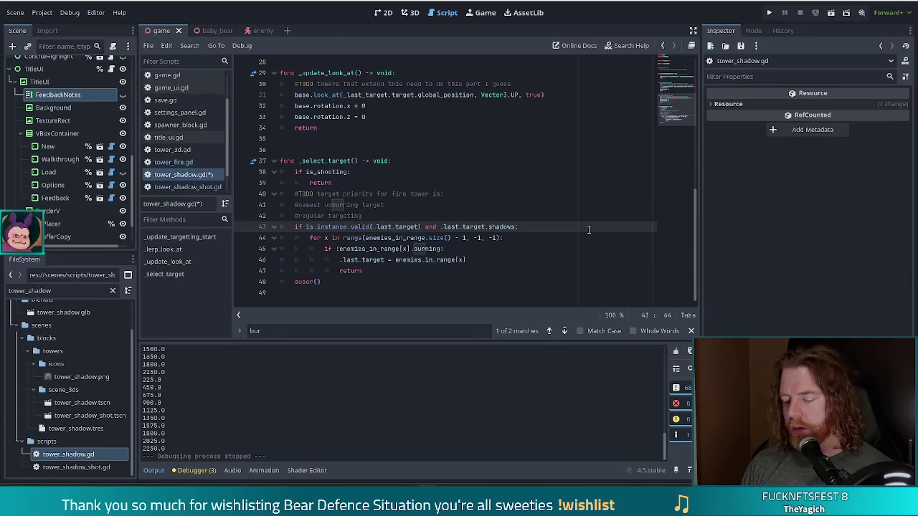
text( > 0)
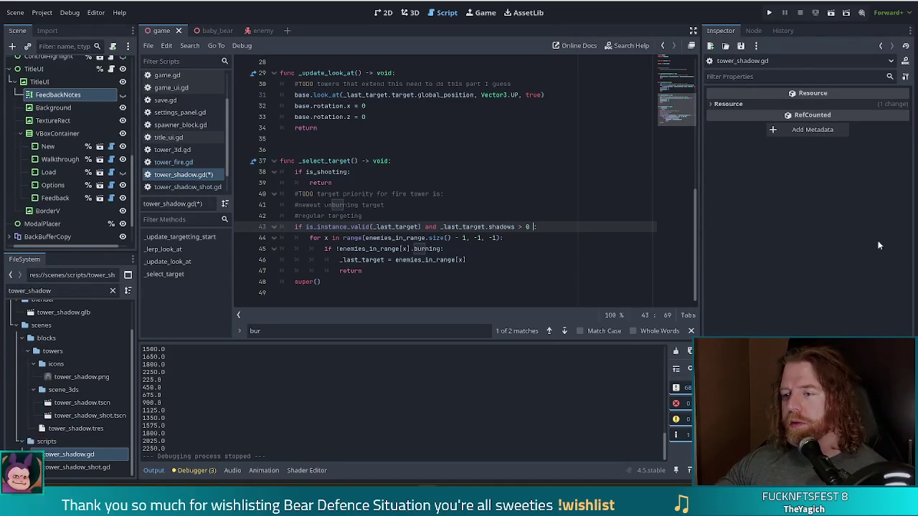
click(359, 248)
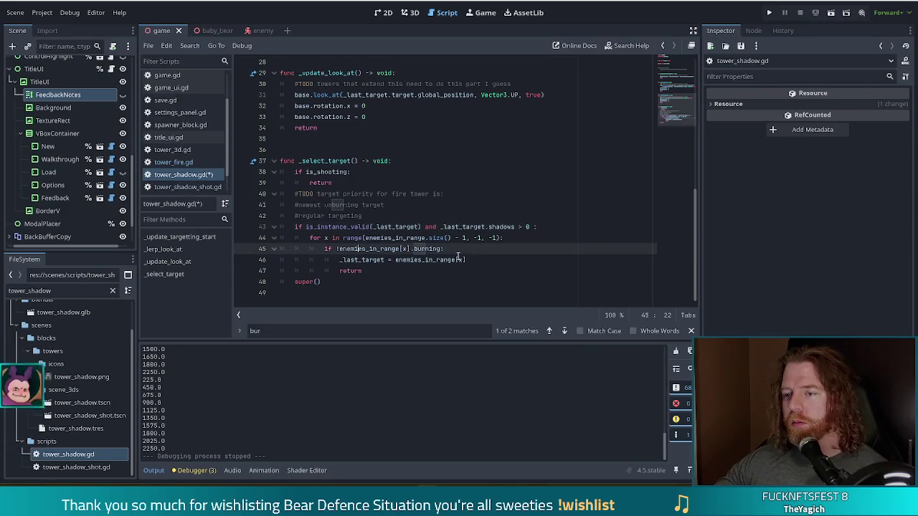
double_click(427, 248)
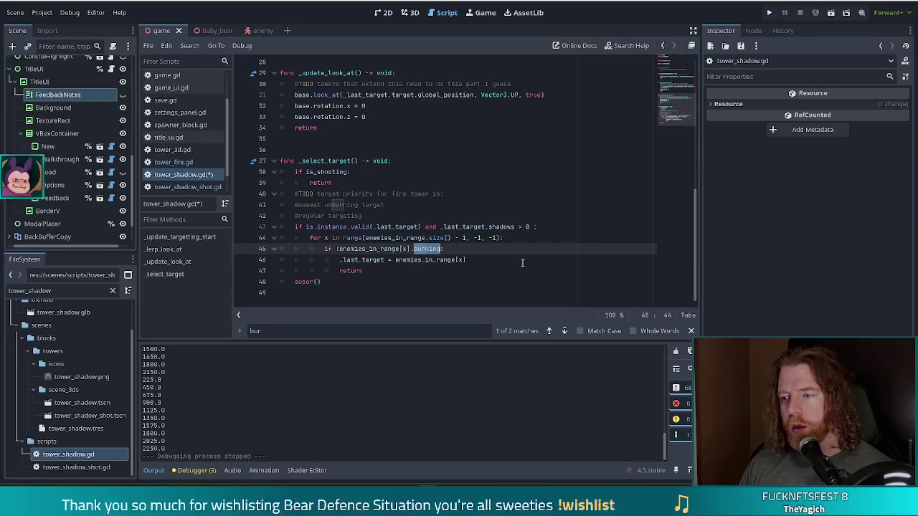
Replace burning with shadows in the enemy loop check on line 45
text(shadows)
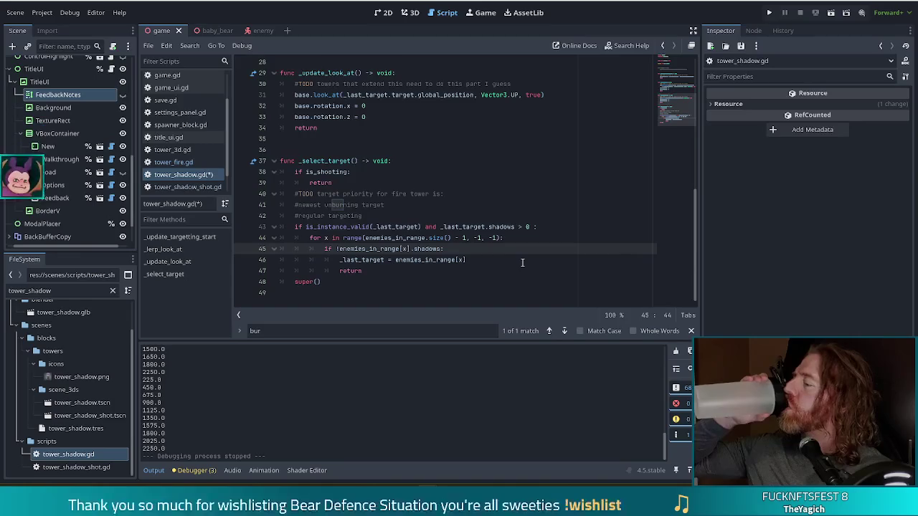
text(:)
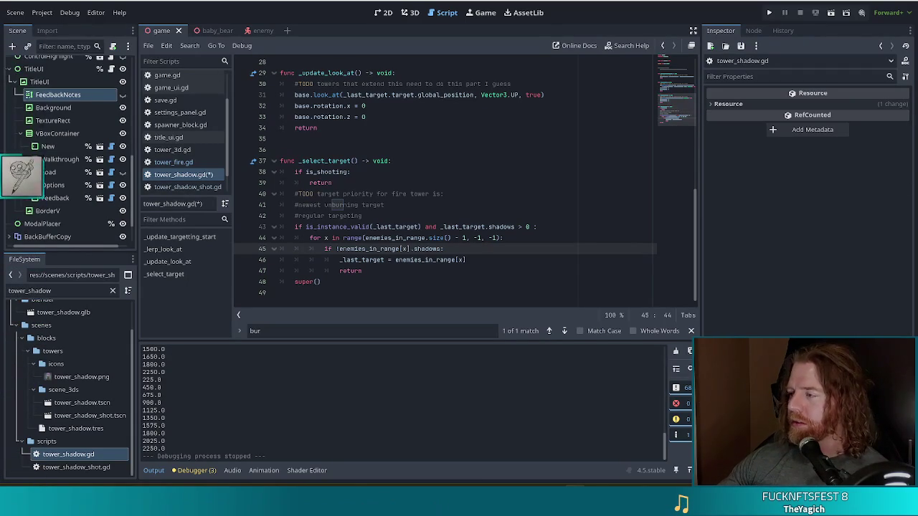
drag(22, 394, 22, 469)
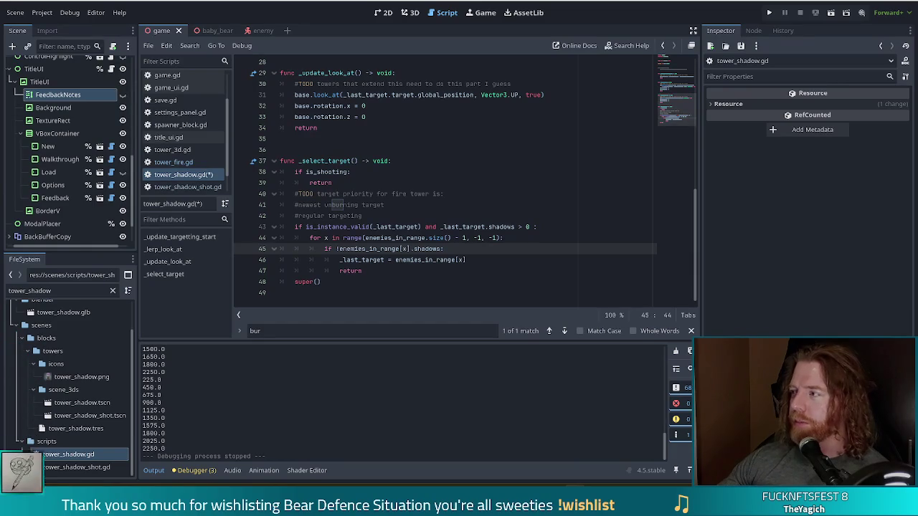
drag(22, 387, 21, 312)
mouse_move(22, 239)
mouse_down()
mouse_move(22, 89)
mouse_move(21, 466)
mouse_up()
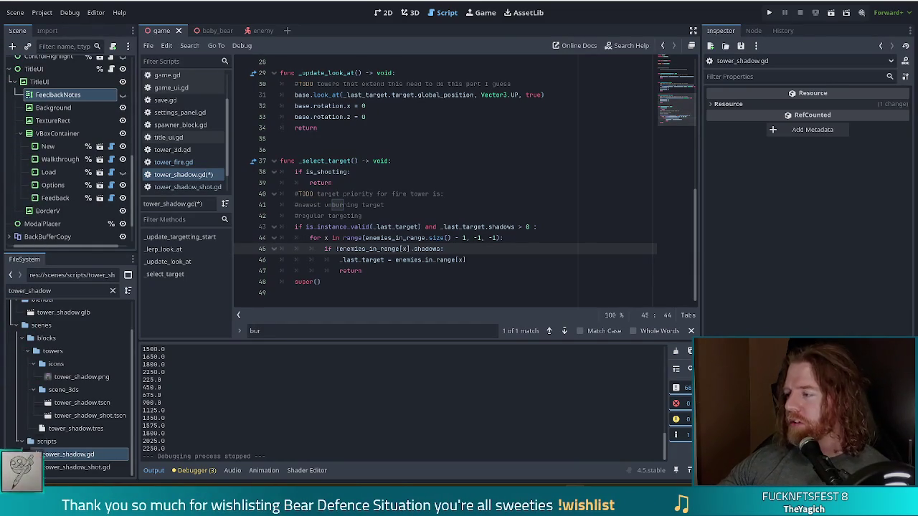
drag(22, 387, 21, 240)
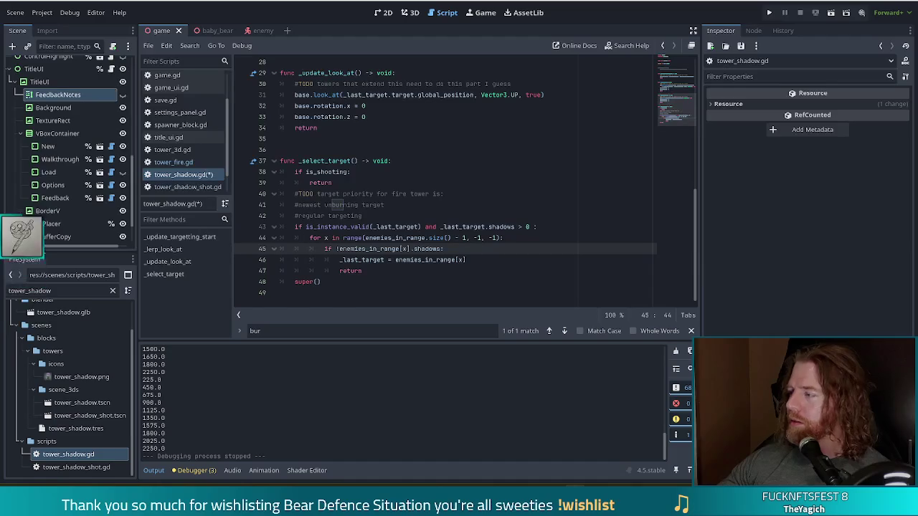
Make line 45 read if enemies_in_range[x].shadows == 0:, dropping the '!' negation
click(526, 254)
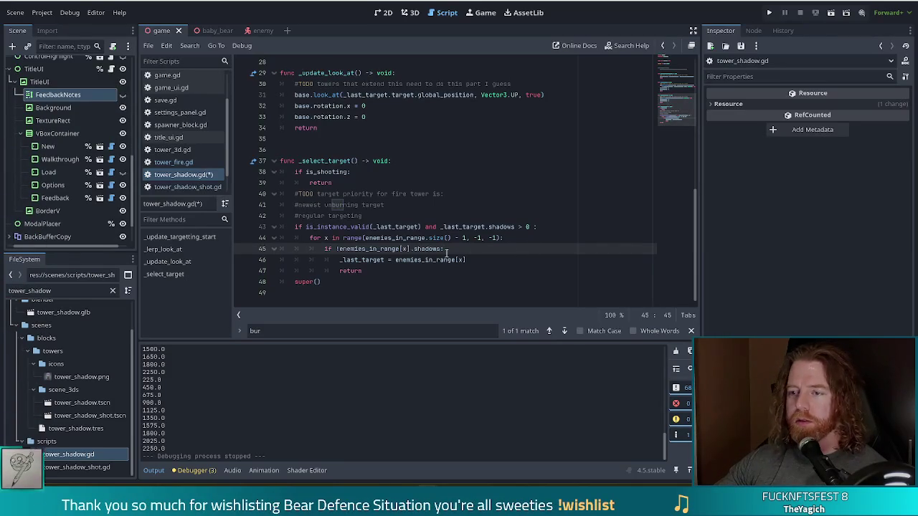
key(Left)
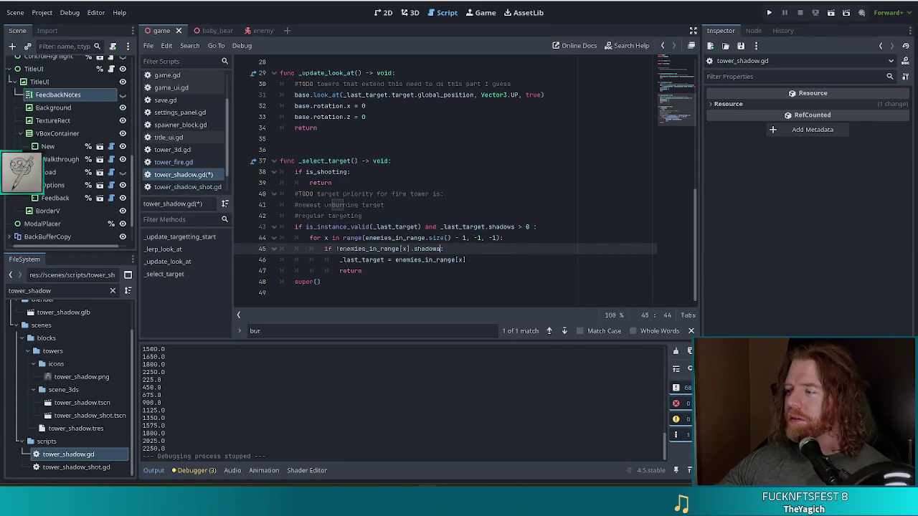
click(338, 249)
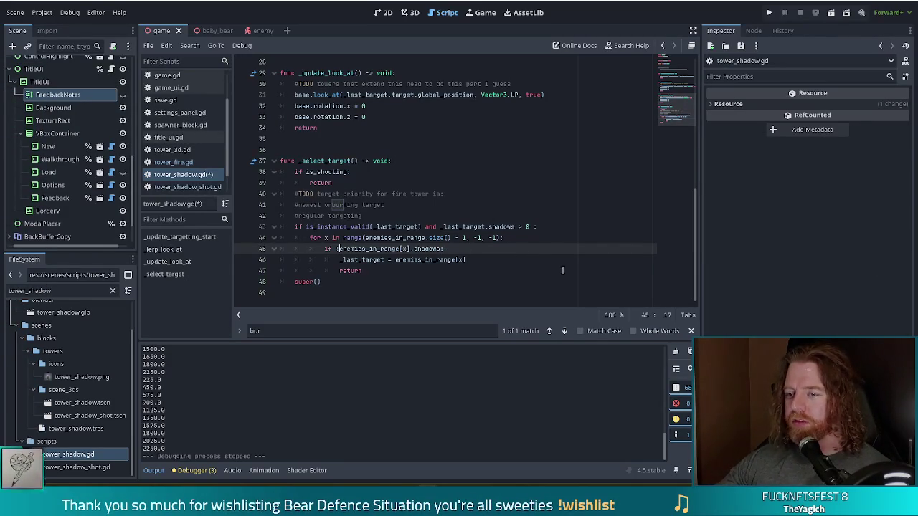
key(BackSpace)
click(482, 244)
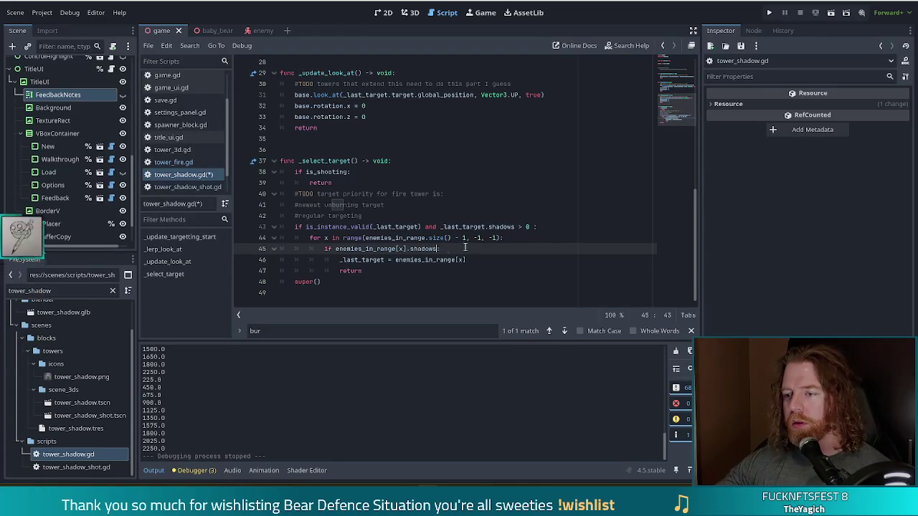
text(== 0)
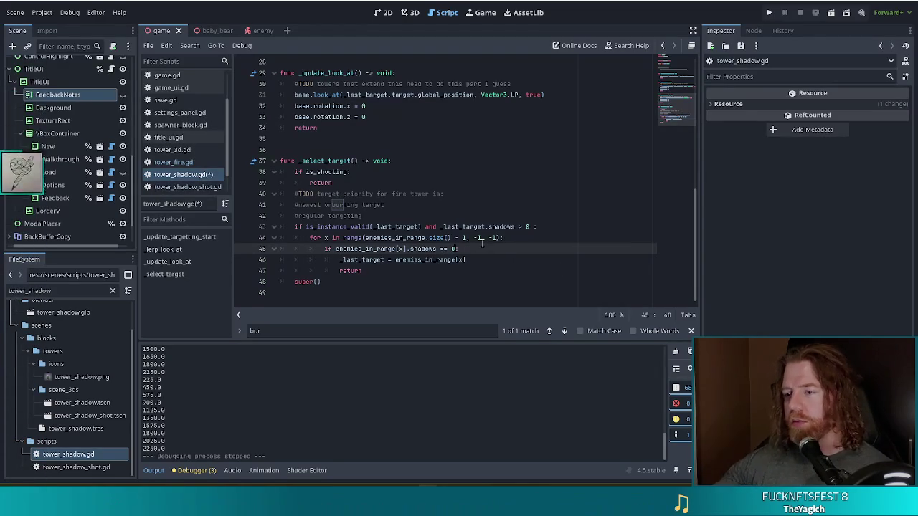
click(397, 226)
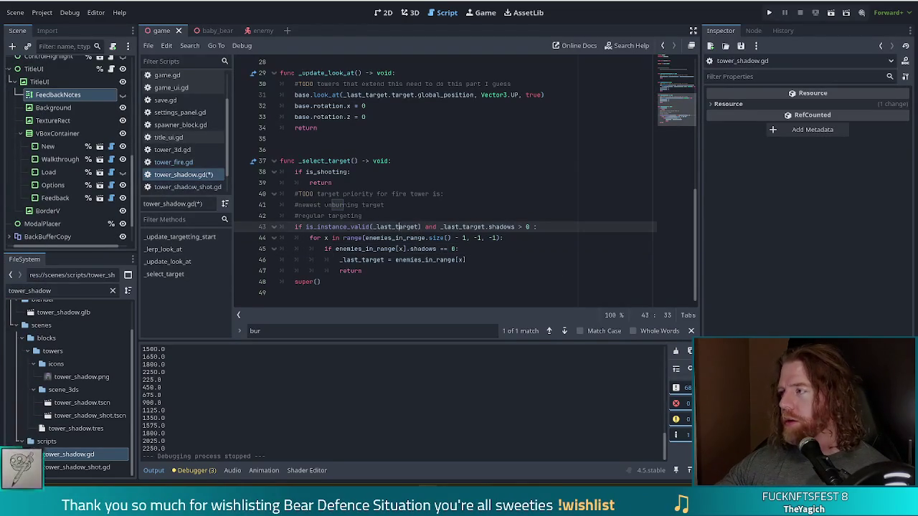